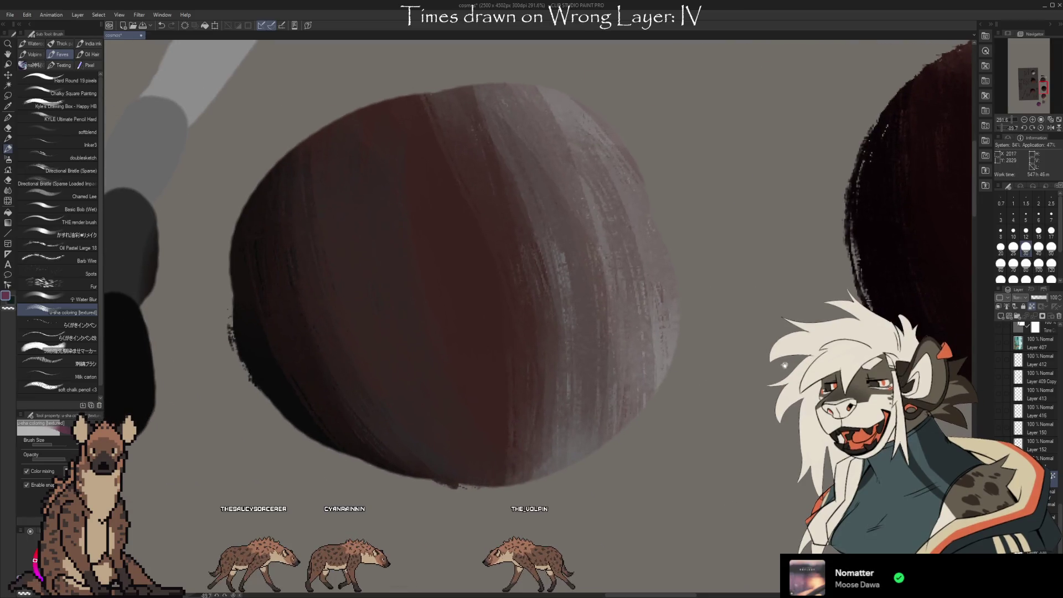
Browse the canvas past the shading spheres, grey sphere and notes toward the purple ball.
scroll(380, 249, up, 2)
scroll(351, 316, up, 2)
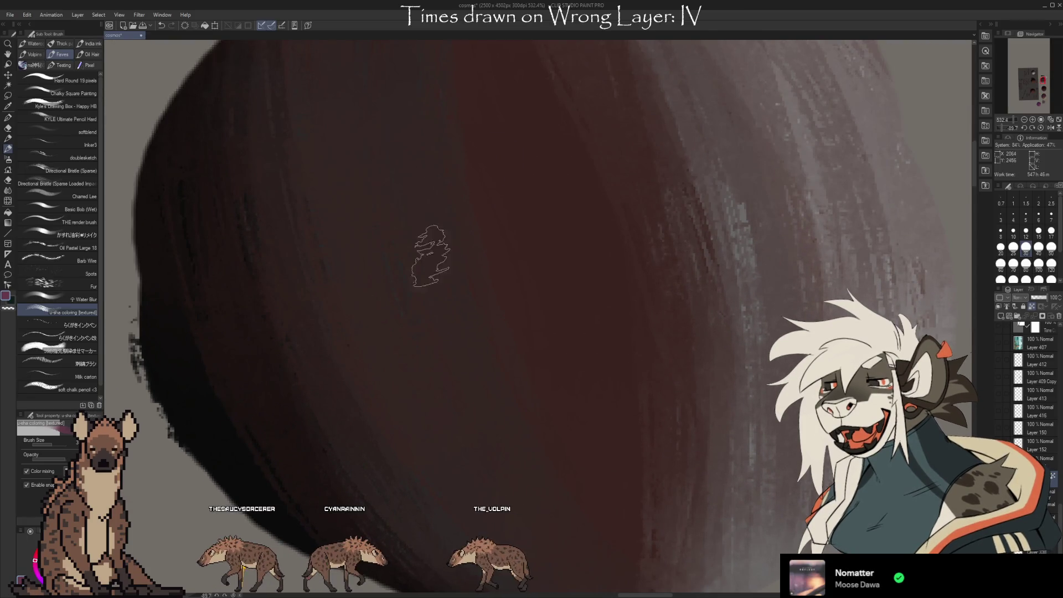
scroll(409, 296, down, 3)
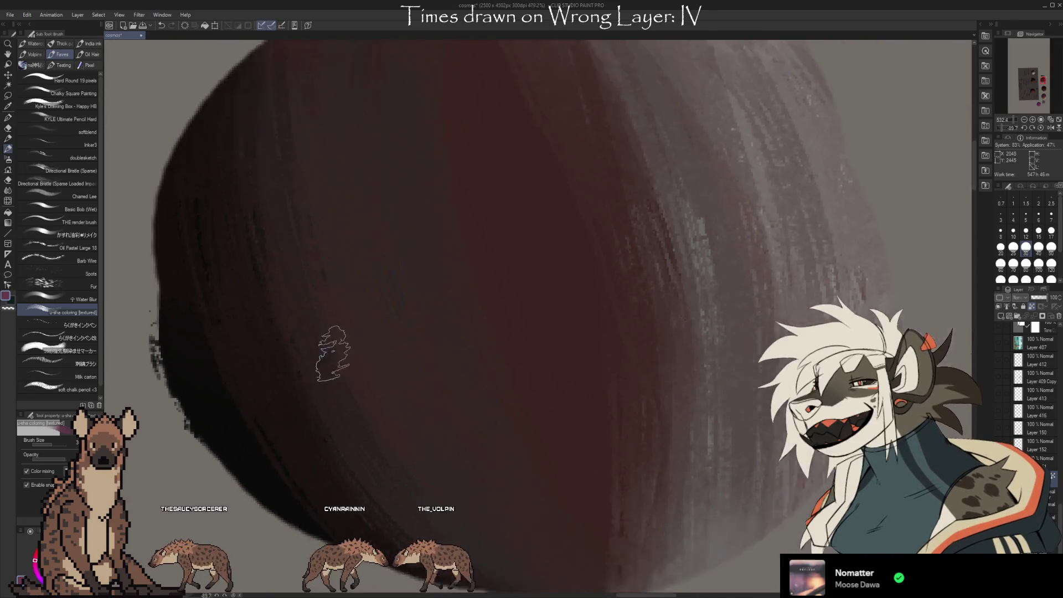
scroll(391, 397, down, 3)
drag(391, 396, 482, 325)
scroll(367, 340, down, 3)
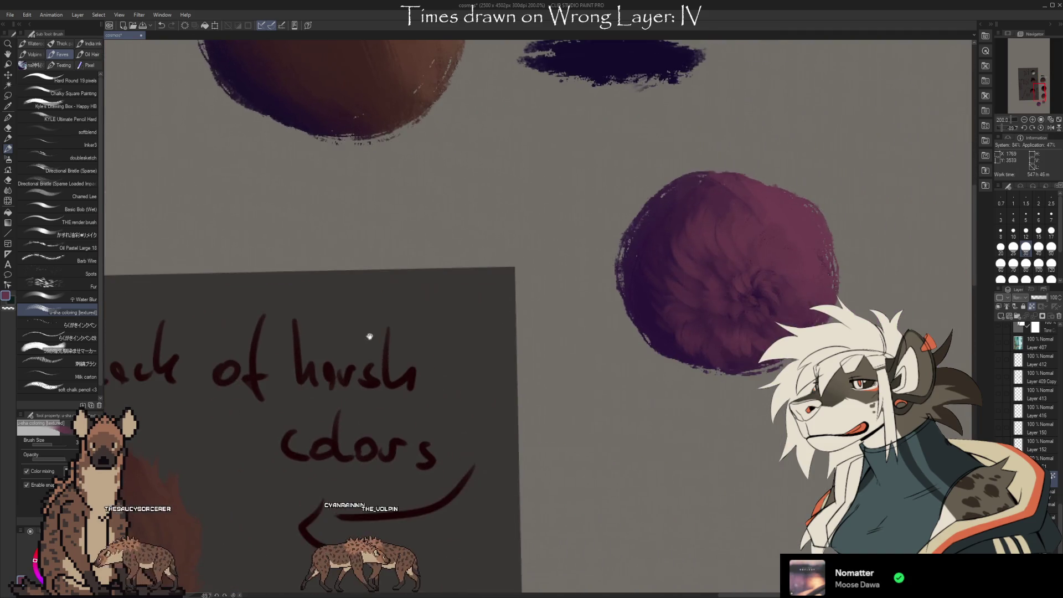
scroll(645, 511, up, 1)
scroll(679, 537, up, 1)
drag(679, 537, 731, 487)
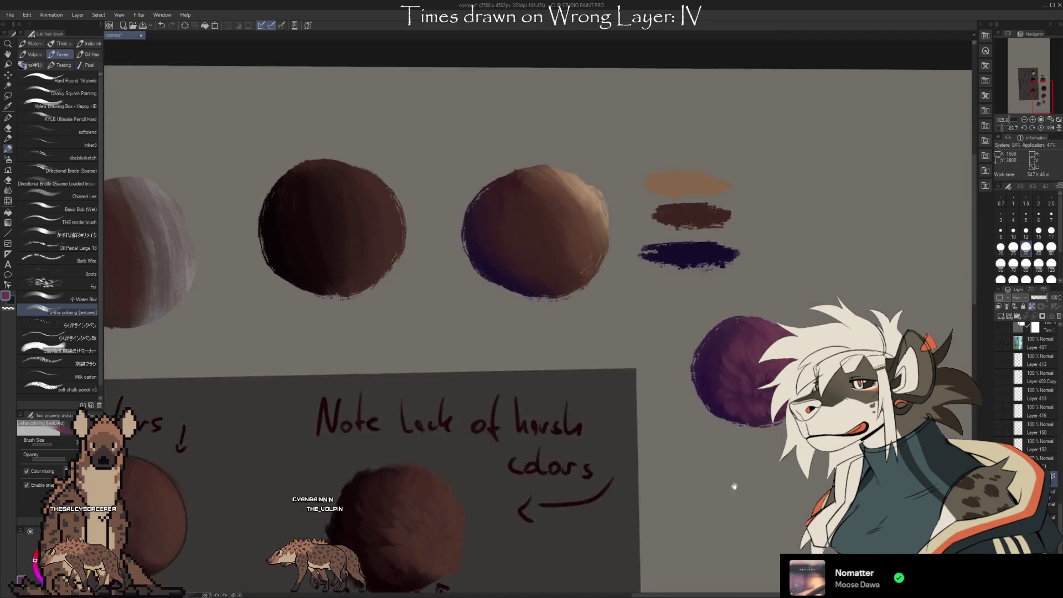
scroll(732, 487, down, 2)
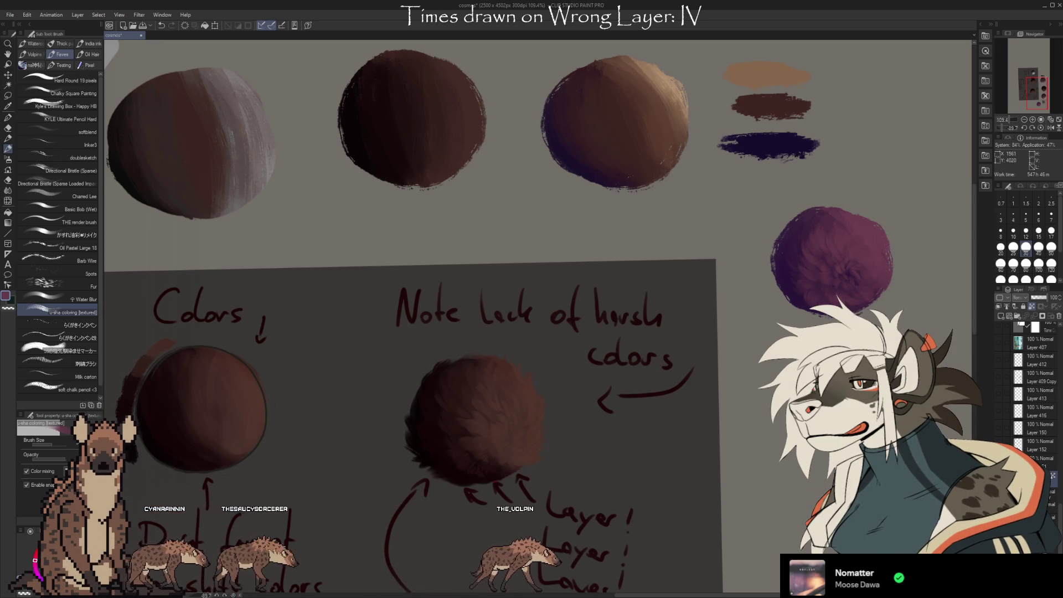
scroll(764, 301, up, 2)
scroll(764, 301, up, 1)
scroll(763, 301, up, 1)
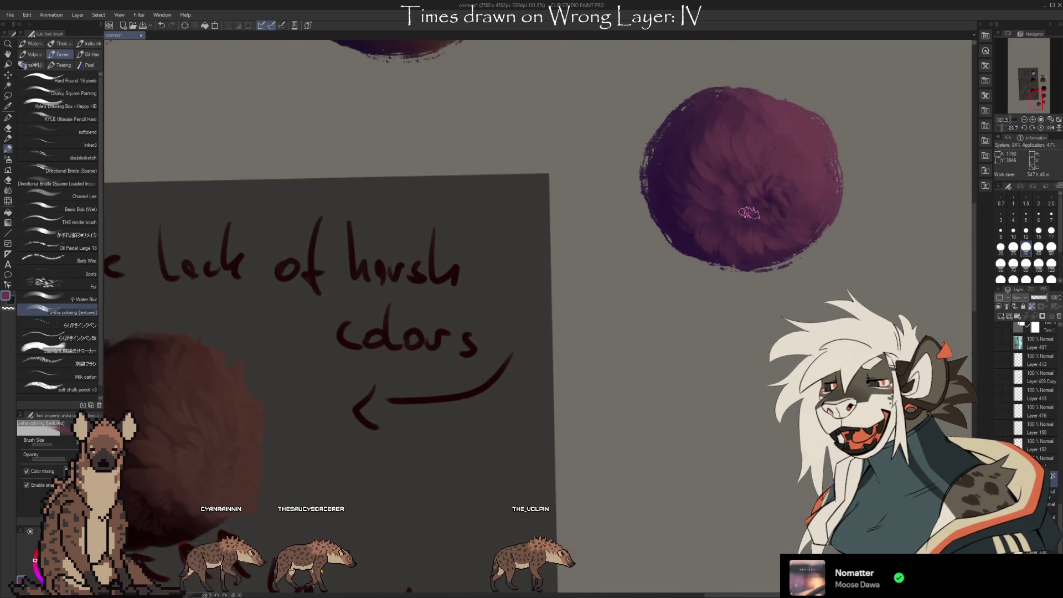
scroll(763, 301, up, 1)
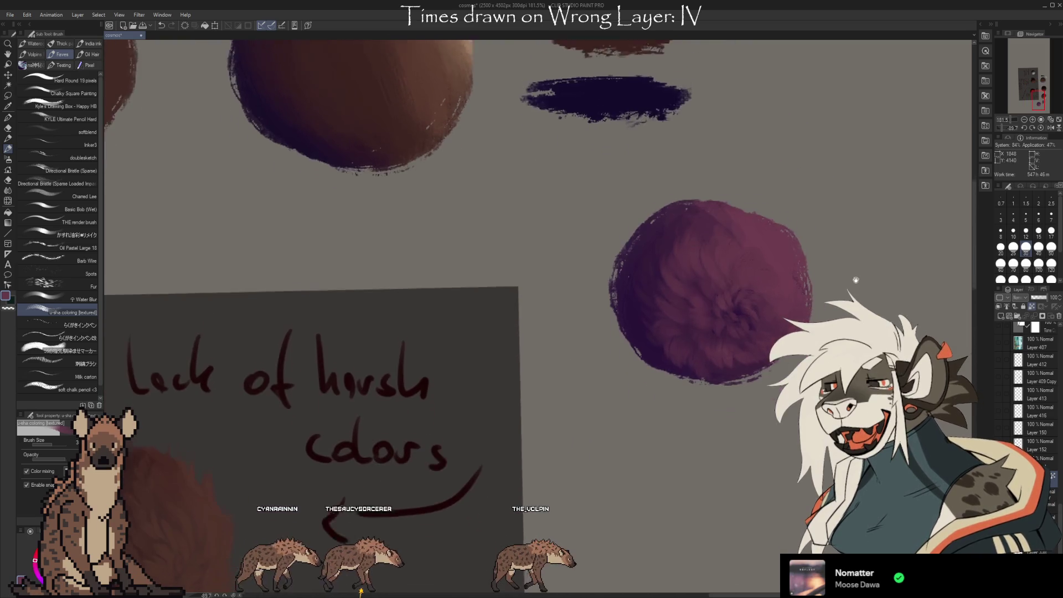
drag(844, 300, 836, 288)
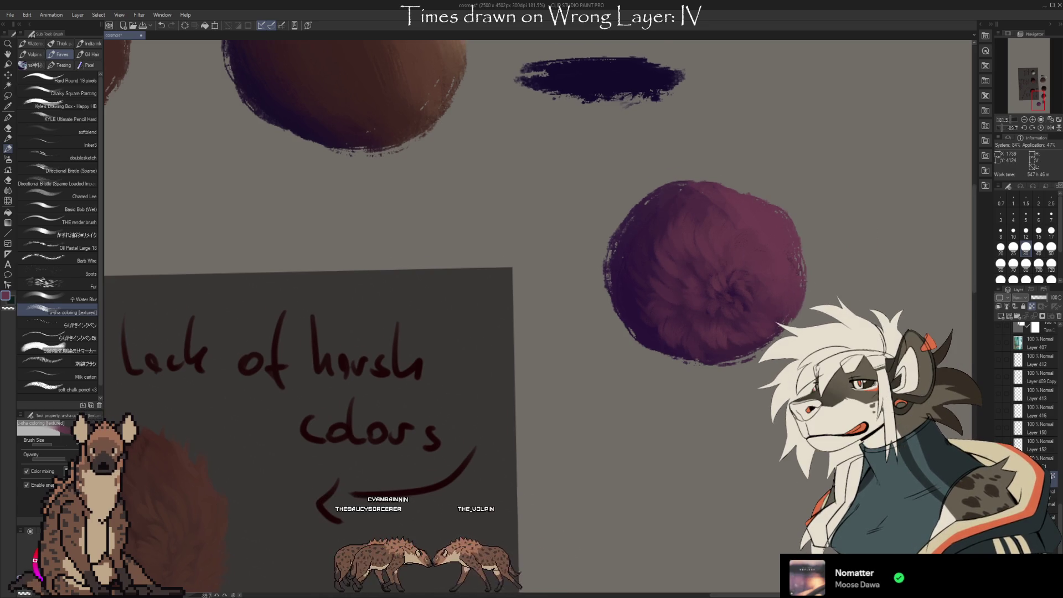
scroll(813, 302, up, 1)
scroll(798, 298, up, 1)
scroll(786, 295, up, 1)
scroll(783, 292, down, 2)
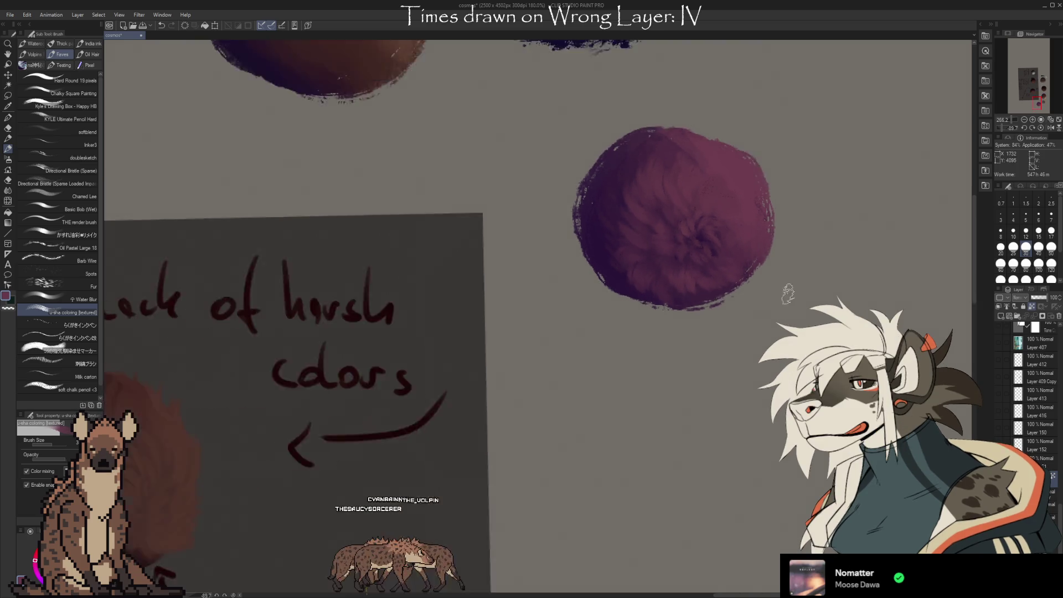
scroll(775, 299, down, 1)
scroll(764, 308, down, 1)
scroll(750, 321, down, 1)
drag(749, 320, 728, 329)
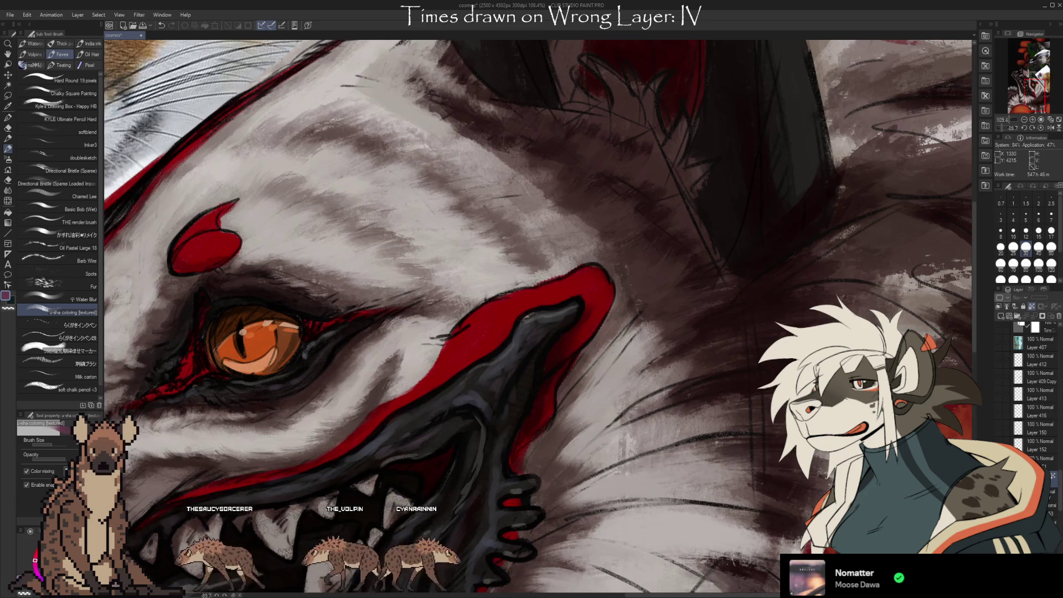
Move the view up onto the tapir reference photo above the beast's head.
scroll(805, 337, down, 4)
drag(759, 559, 760, 469)
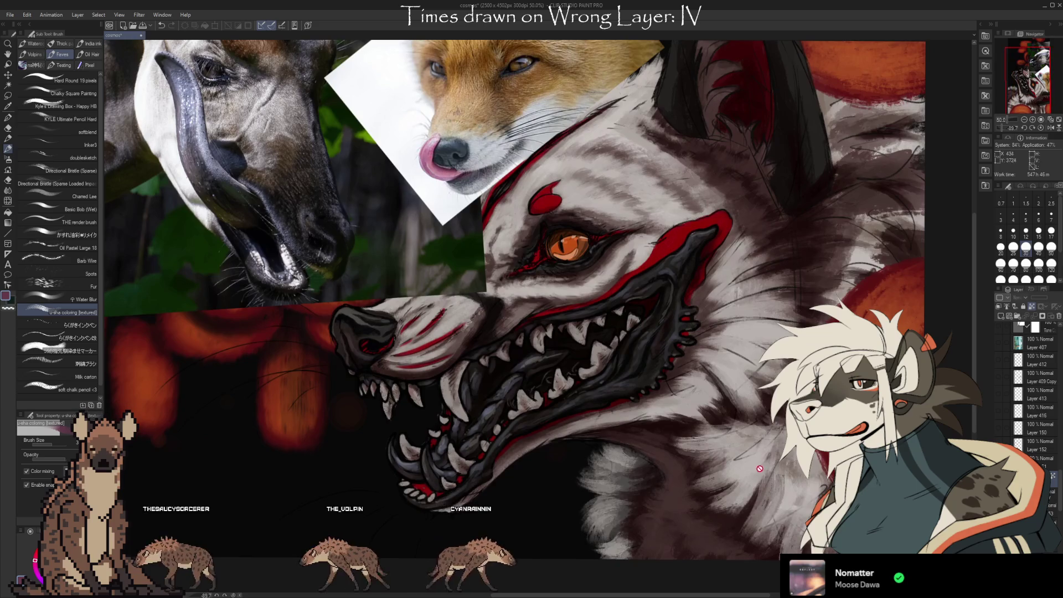
scroll(481, 278, up, 1)
scroll(481, 279, up, 1)
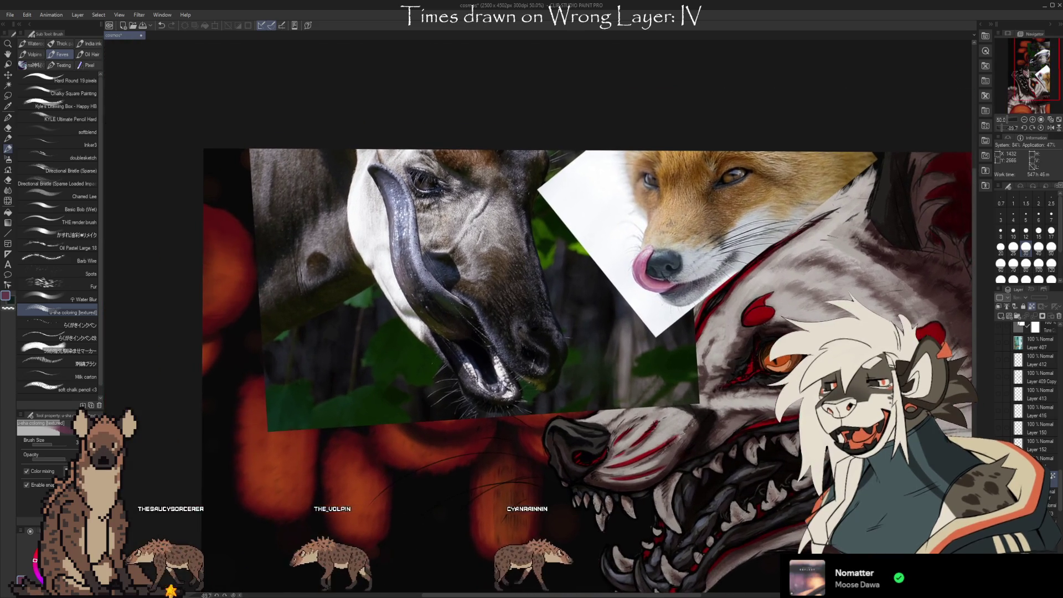
scroll(481, 279, up, 1)
scroll(481, 279, up, 1)
mouse_move(481, 279)
mouse_down()
mouse_move(646, 270)
mouse_move(683, 294)
mouse_up()
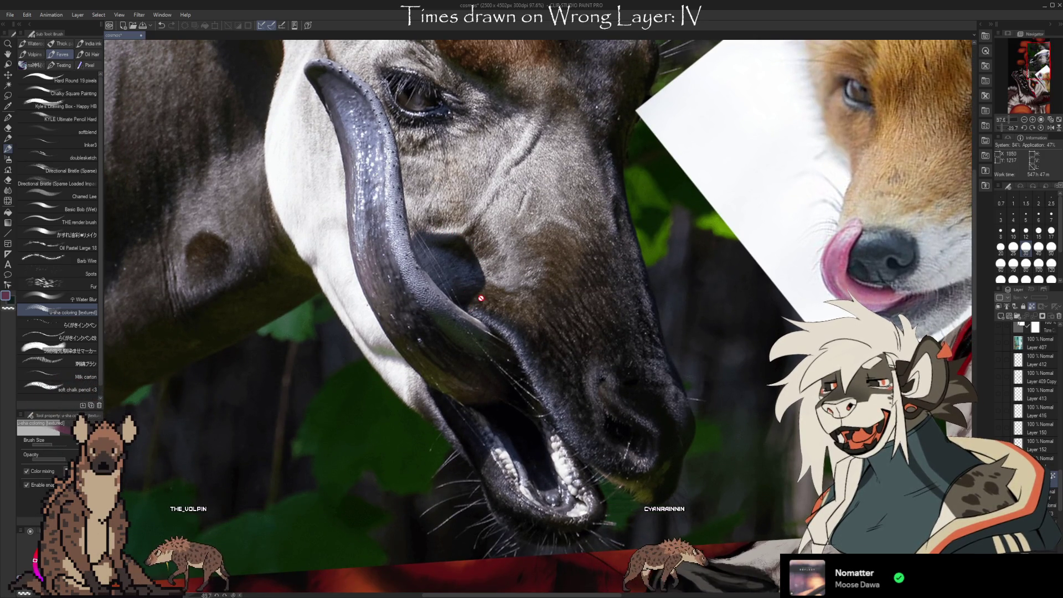
Sample colours from the tapir's nostril and snout with the Eyedropper.
key(i)
scroll(487, 270, up, 1)
scroll(488, 271, up, 3)
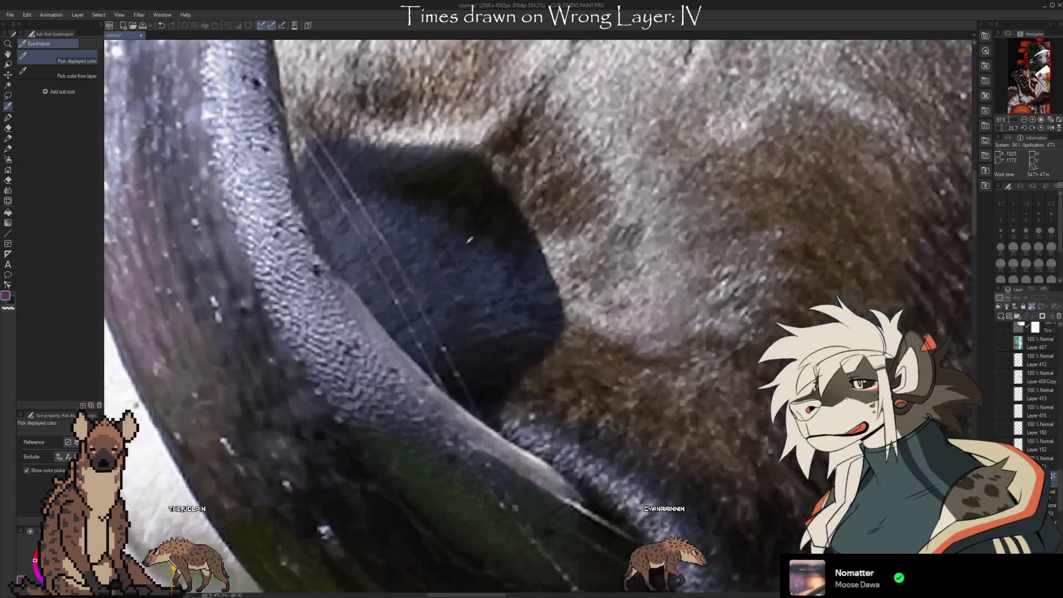
scroll(487, 270, up, 3)
scroll(594, 269, down, 1)
click(583, 257)
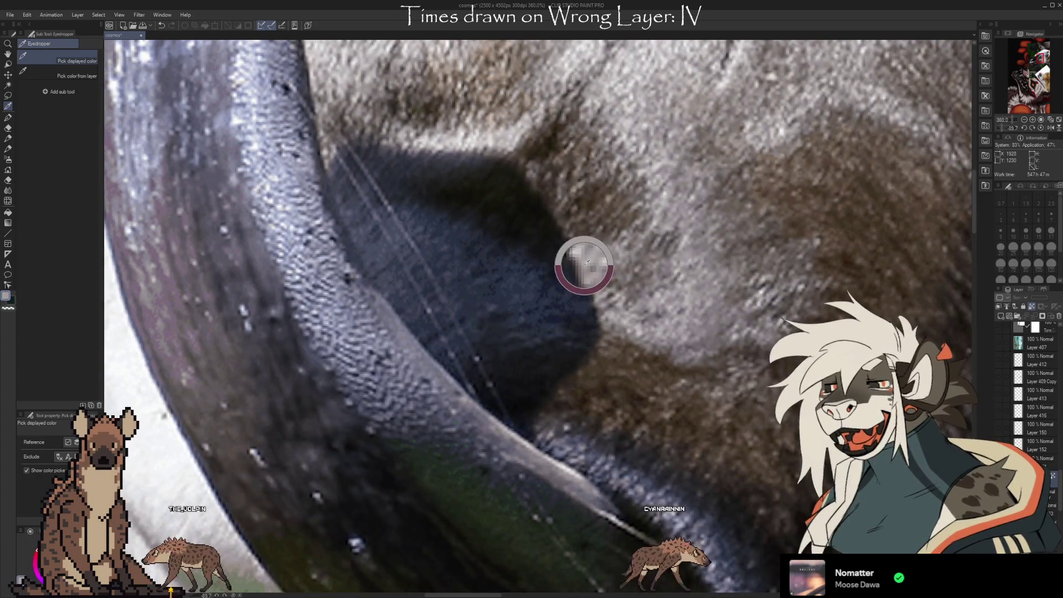
drag(582, 257, 574, 253)
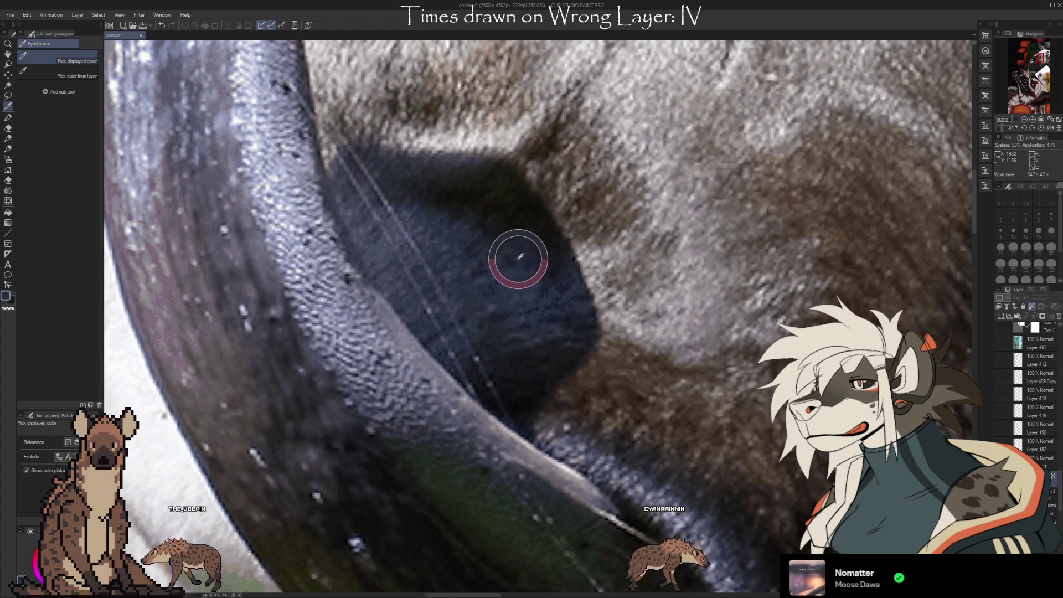
mouse_move(515, 294)
mouse_down()
mouse_move(498, 329)
mouse_move(518, 400)
mouse_move(495, 197)
mouse_move(513, 214)
mouse_move(467, 204)
mouse_up()
Sample across the tapir's tongue and lip, settling on its light blue-grey.
scroll(644, 253, down, 5)
scroll(644, 252, down, 1)
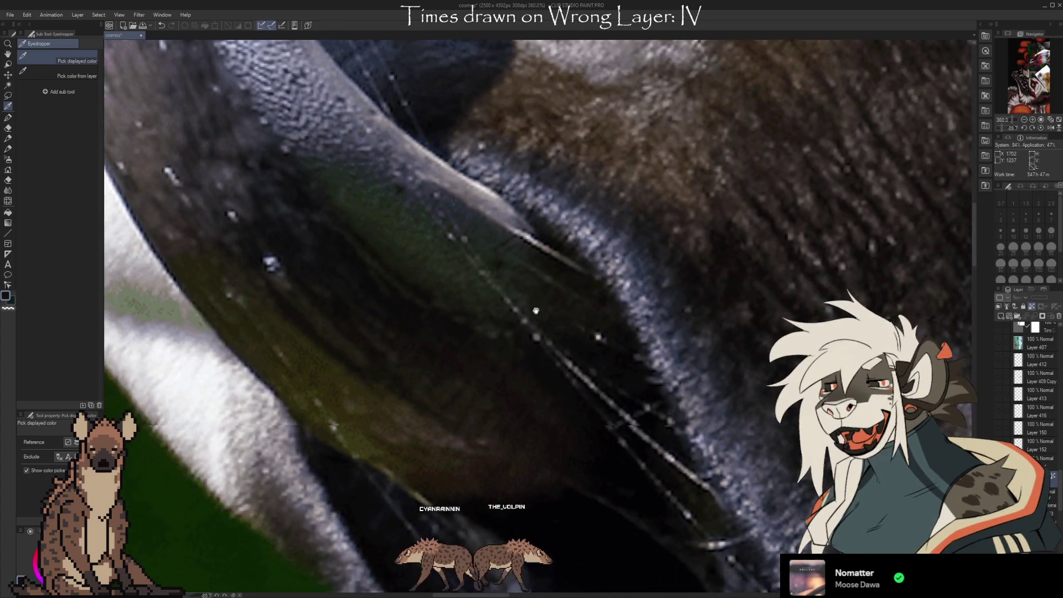
scroll(604, 272, down, 1)
scroll(554, 294, down, 1)
scroll(494, 317, down, 1)
scroll(495, 318, up, 3)
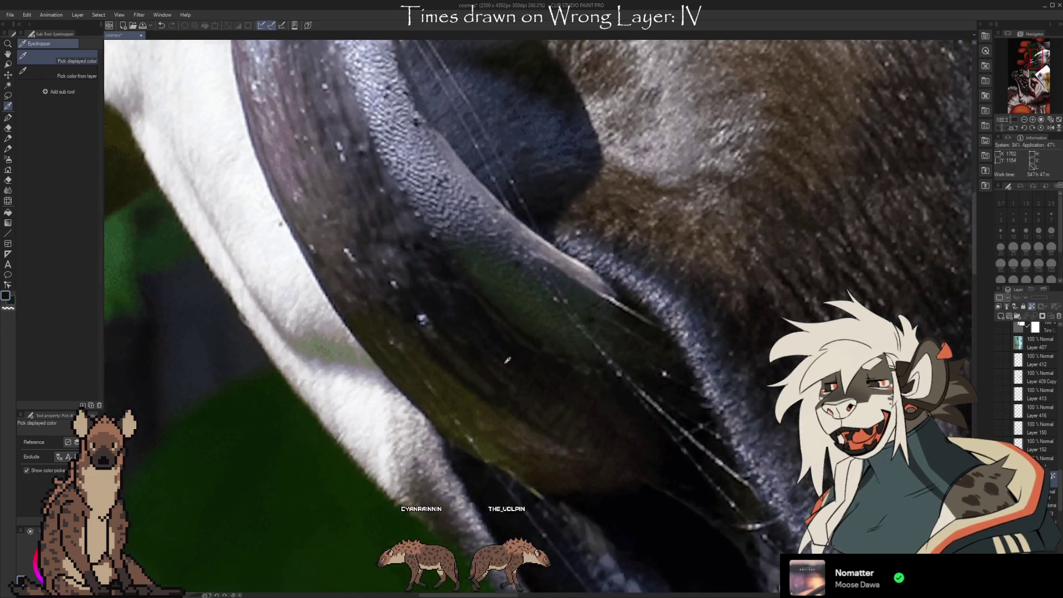
mouse_move(683, 475)
mouse_down()
mouse_move(574, 430)
mouse_move(501, 431)
mouse_move(527, 300)
mouse_move(505, 261)
mouse_move(290, 171)
mouse_up()
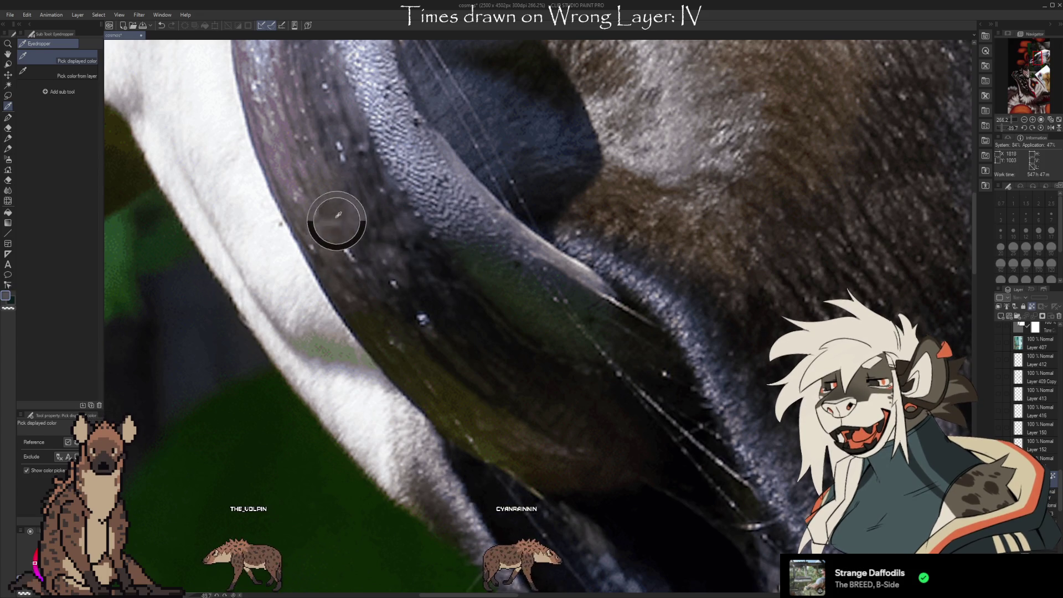
mouse_move(285, 151)
mouse_down()
mouse_move(297, 186)
mouse_move(388, 299)
mouse_up()
scroll(446, 293, down, 3)
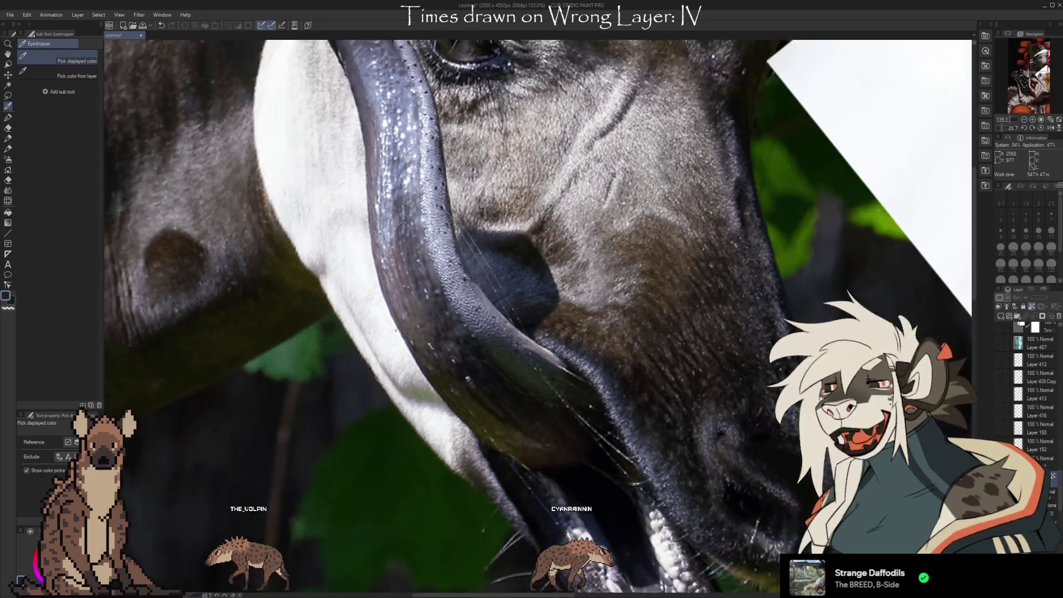
scroll(503, 317, up, 3)
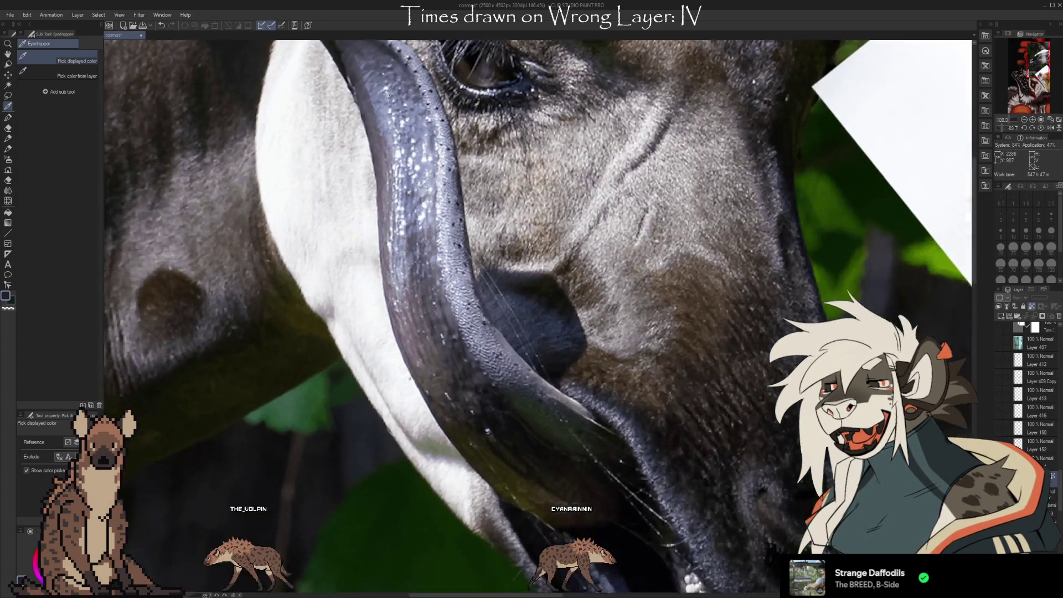
scroll(503, 317, up, 2)
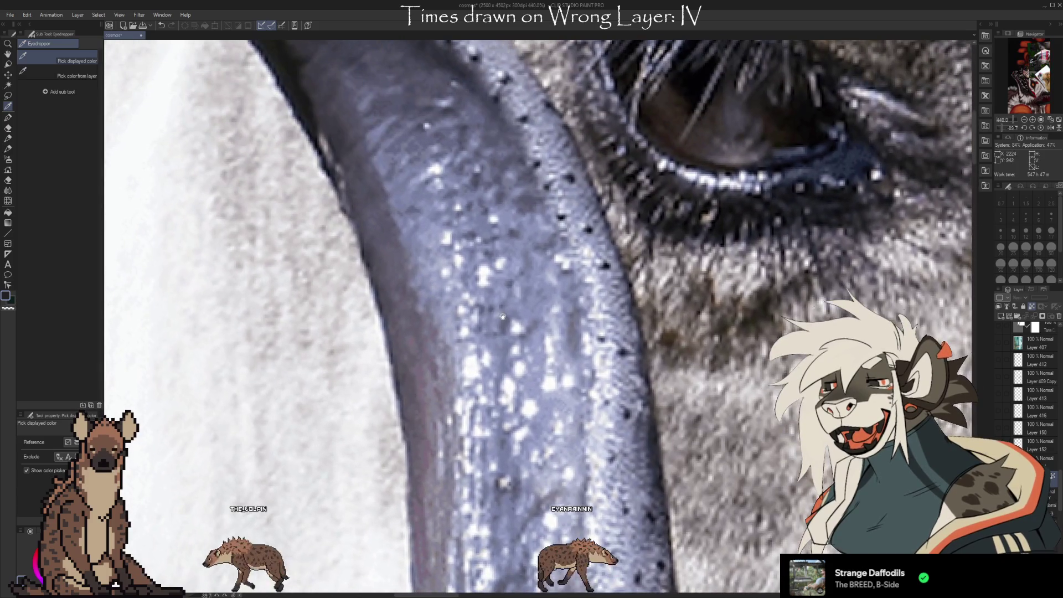
mouse_move(439, 237)
mouse_down()
mouse_move(489, 269)
mouse_move(613, 273)
mouse_move(515, 264)
mouse_move(543, 244)
mouse_move(558, 255)
mouse_move(493, 277)
mouse_up()
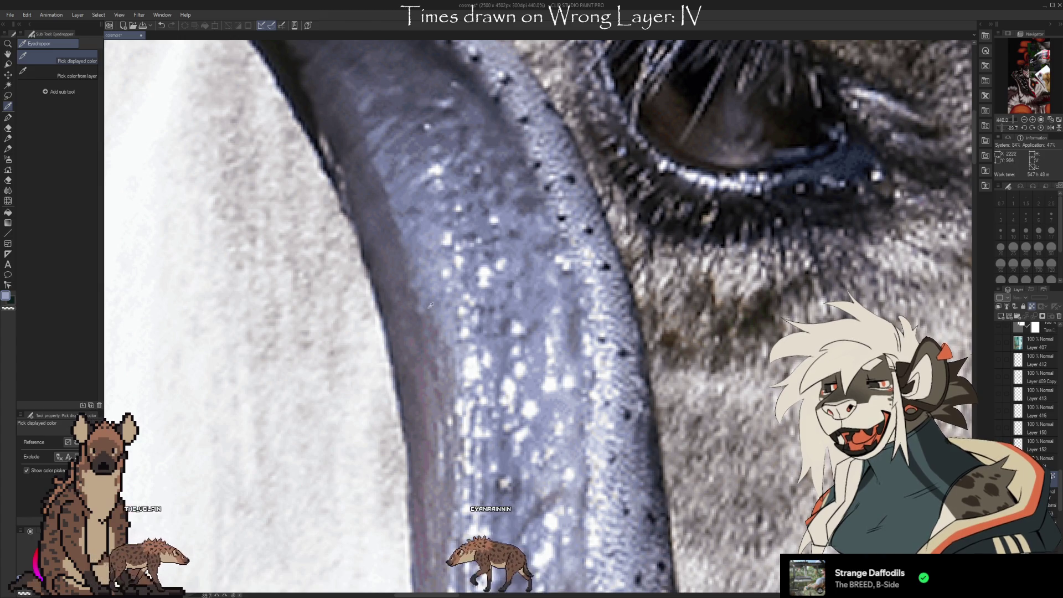
scroll(459, 286, down, 2)
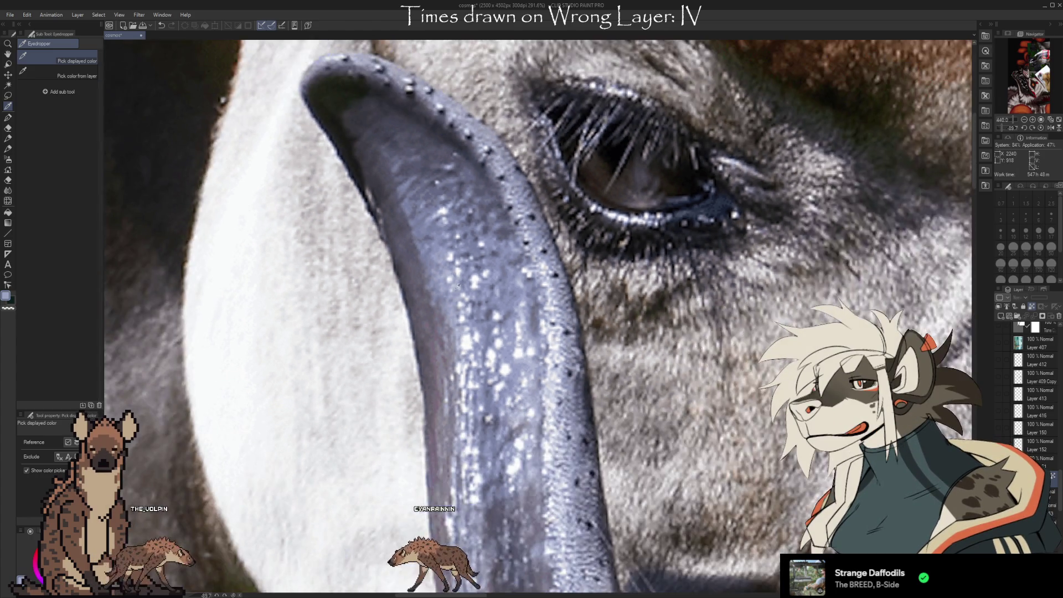
scroll(462, 283, down, 1)
scroll(463, 281, down, 2)
scroll(521, 221, up, 2)
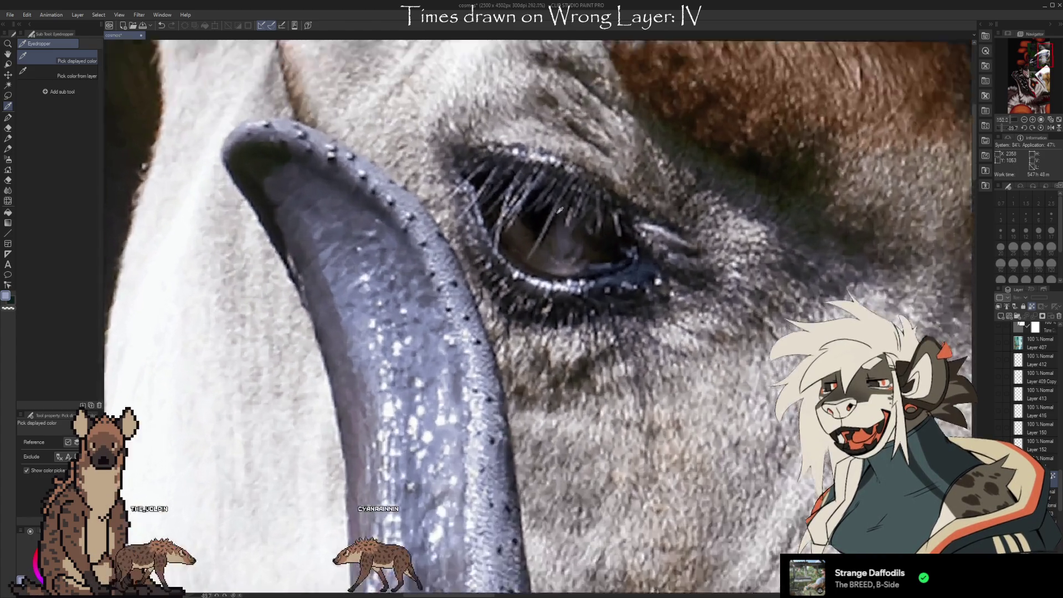
scroll(552, 218, up, 3)
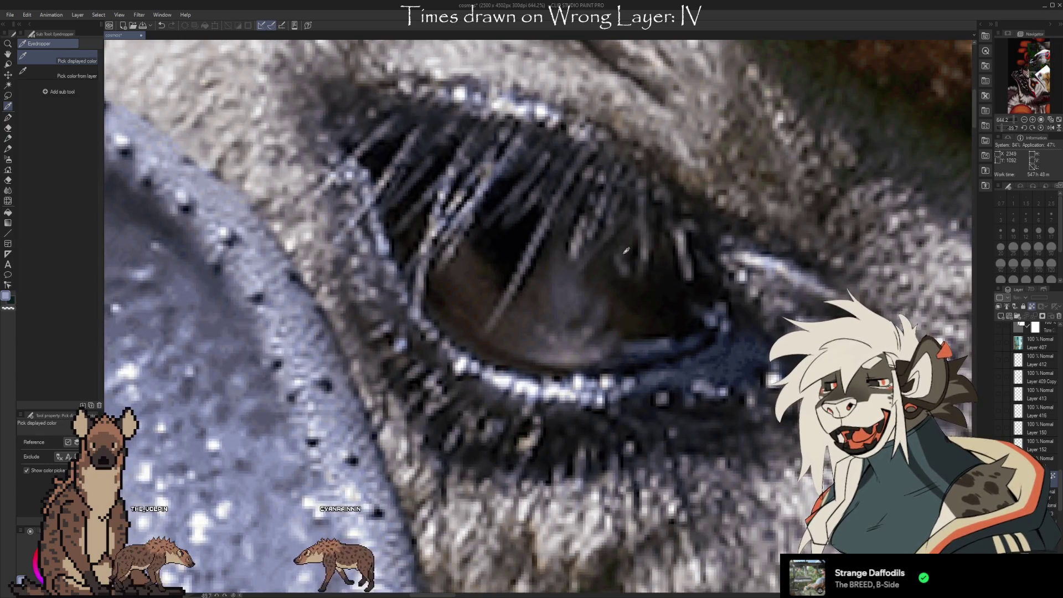
scroll(509, 258, down, 2)
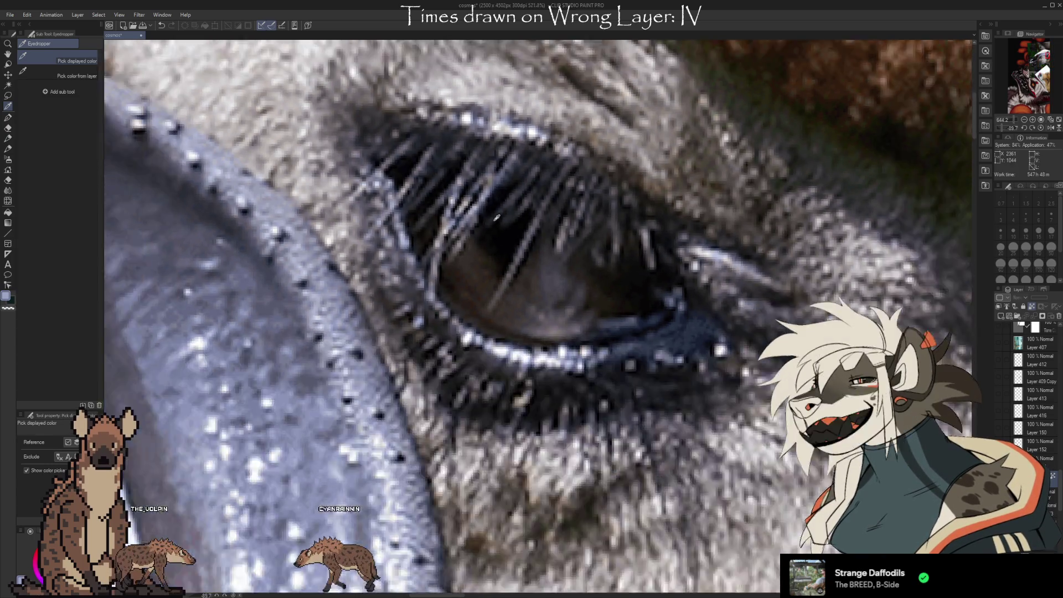
scroll(511, 260, down, 2)
scroll(512, 266, up, 1)
scroll(513, 270, up, 2)
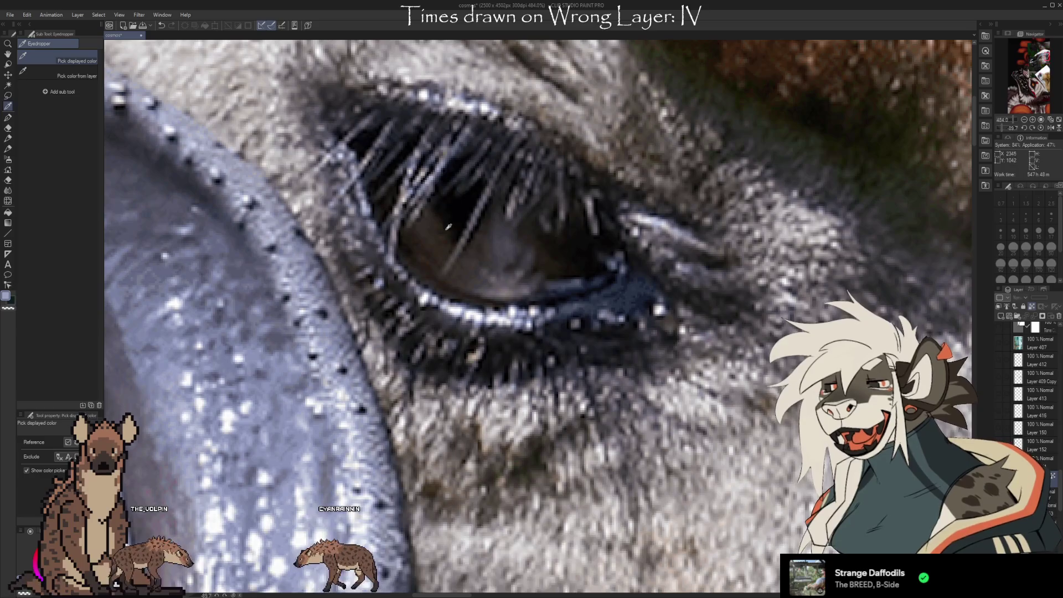
scroll(431, 229, down, 2)
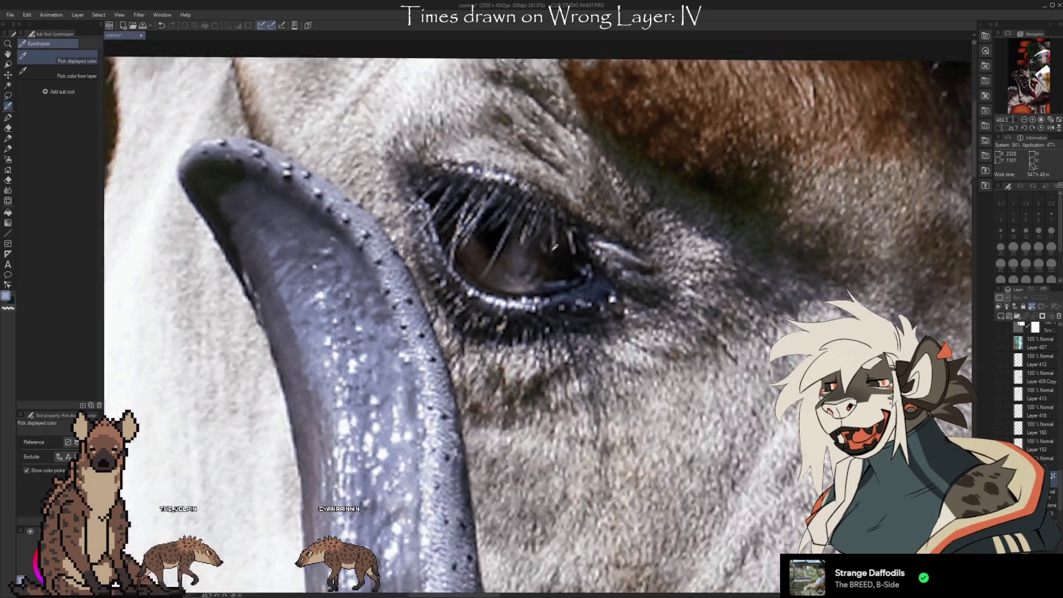
scroll(424, 249, down, 2)
scroll(419, 272, down, 1)
scroll(417, 276, down, 1)
scroll(554, 268, up, 1)
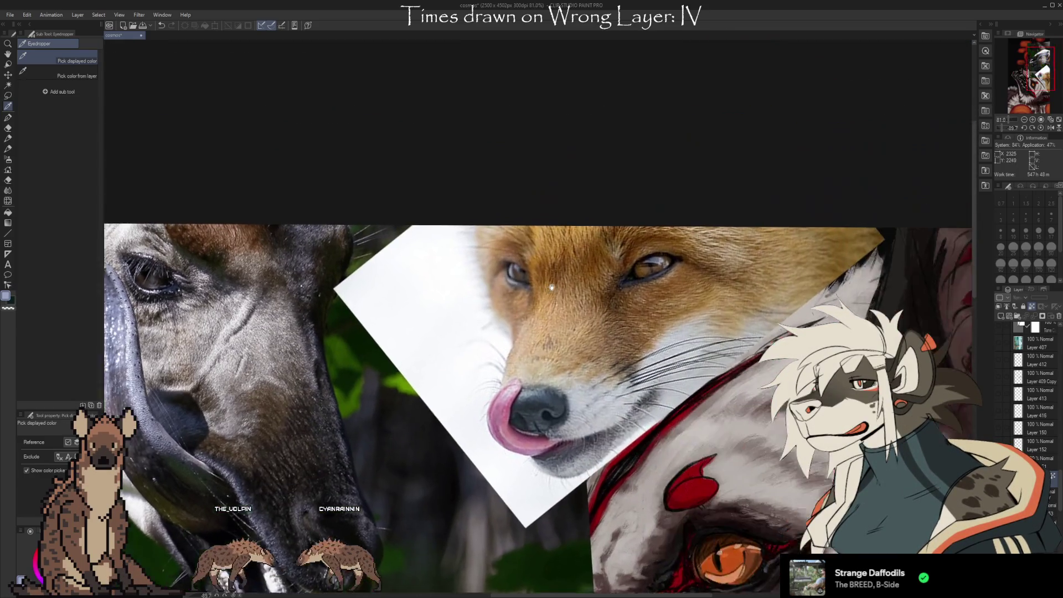
Sample the brown fur and dark nose colours from the fox reference photo.
scroll(570, 269, up, 2)
scroll(578, 270, up, 2)
scroll(581, 270, up, 1)
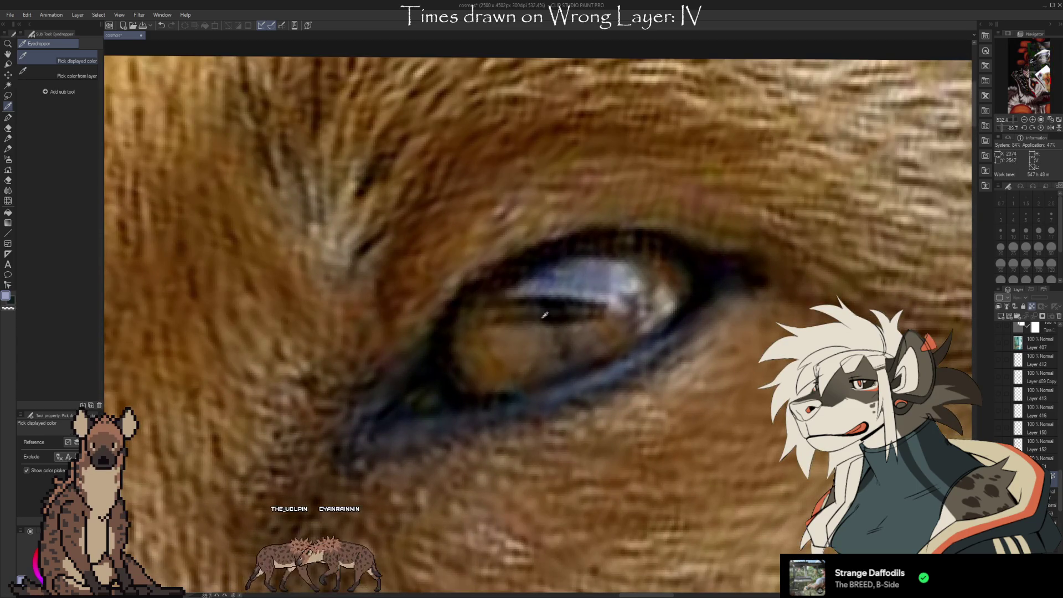
scroll(549, 333, down, 1)
scroll(643, 244, down, 2)
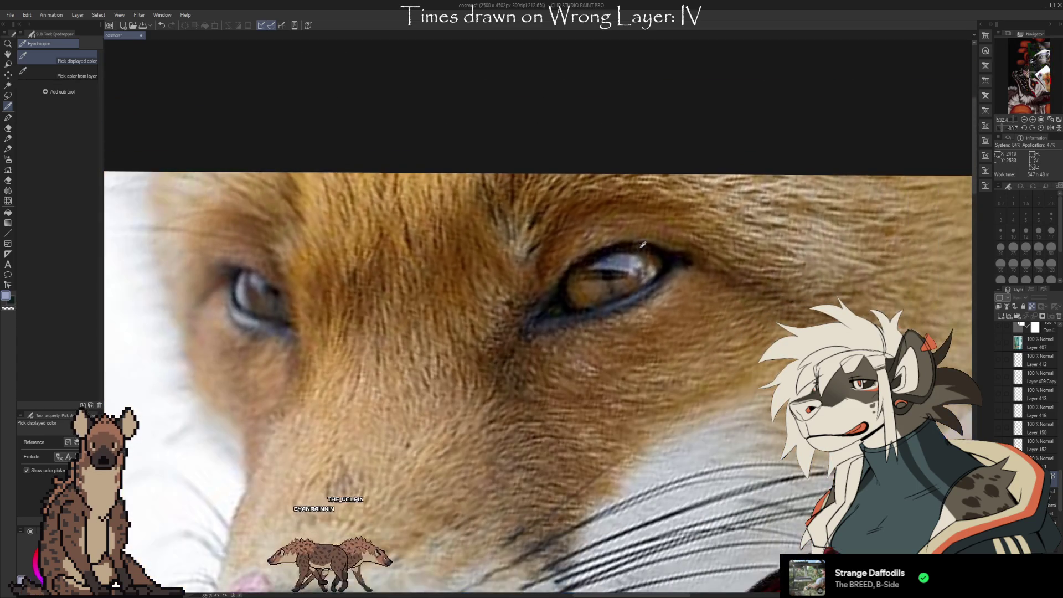
mouse_move(525, 238)
mouse_down()
mouse_move(659, 208)
mouse_move(596, 211)
mouse_move(739, 279)
mouse_up()
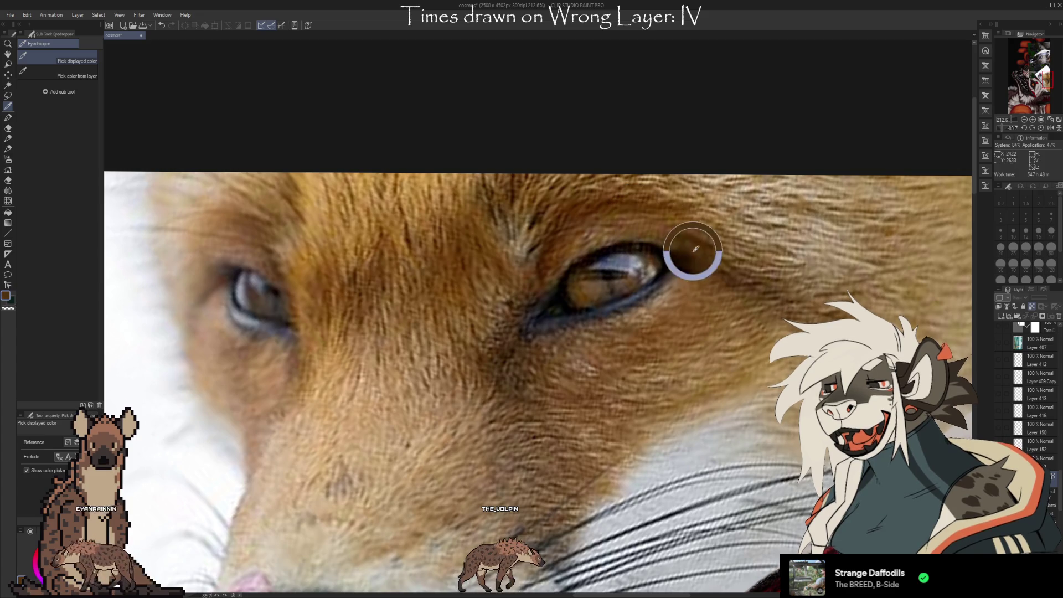
drag(759, 286, 721, 297)
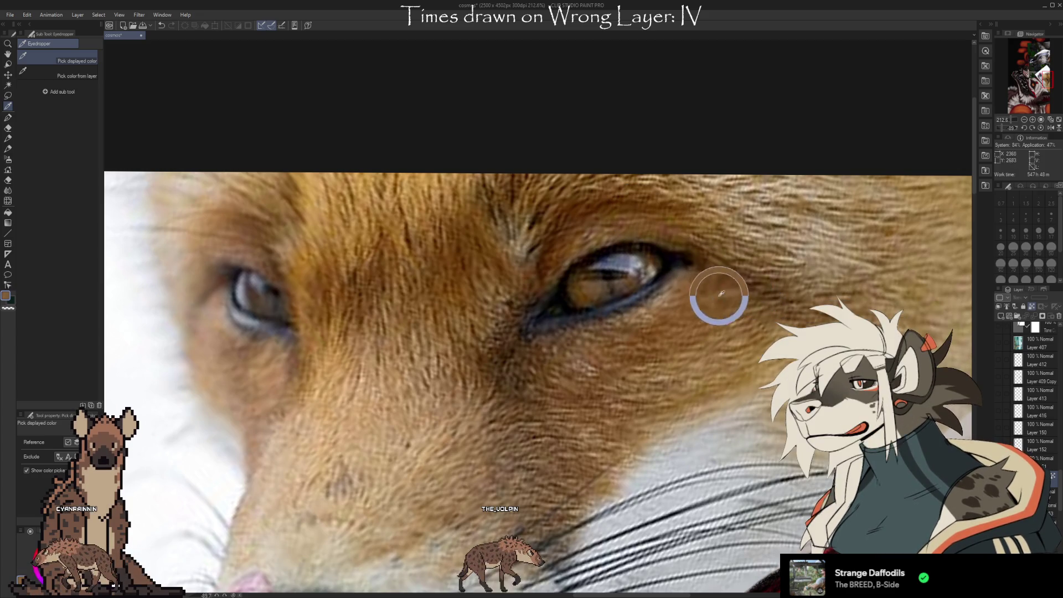
mouse_move(657, 426)
mouse_down()
mouse_move(627, 282)
mouse_move(649, 271)
mouse_up()
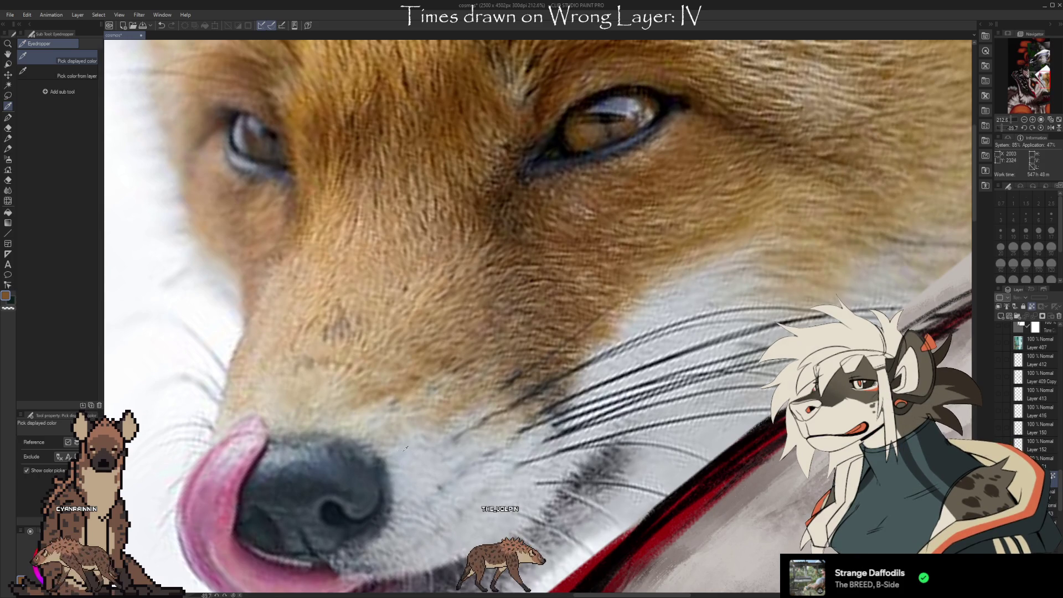
drag(339, 492, 327, 515)
Pan and slightly rotate the canvas back to the beast's teeth, mouth and orange eye.
scroll(329, 521, up, 4)
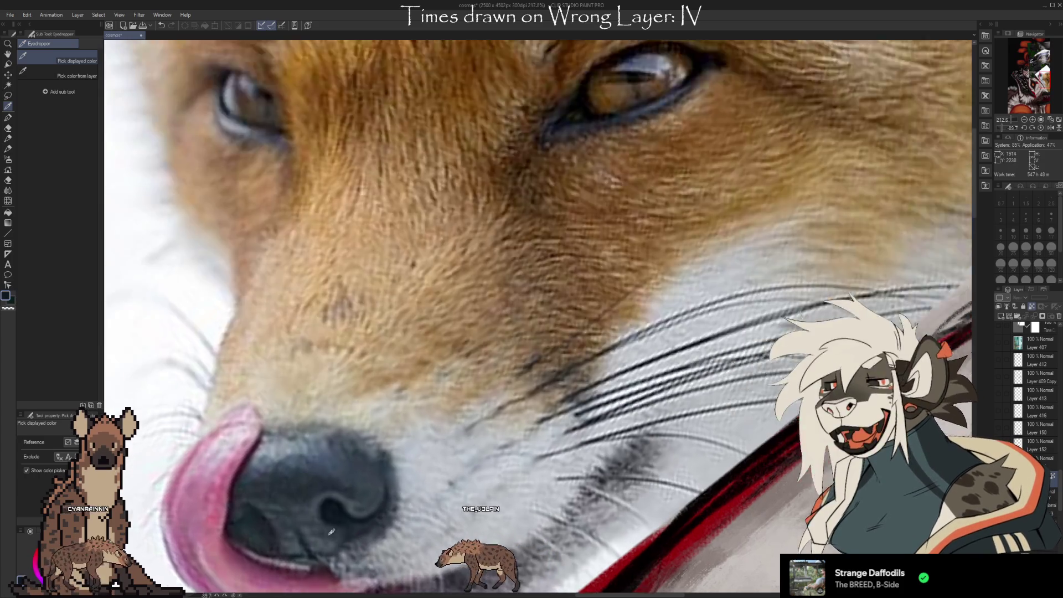
scroll(352, 500, up, 3)
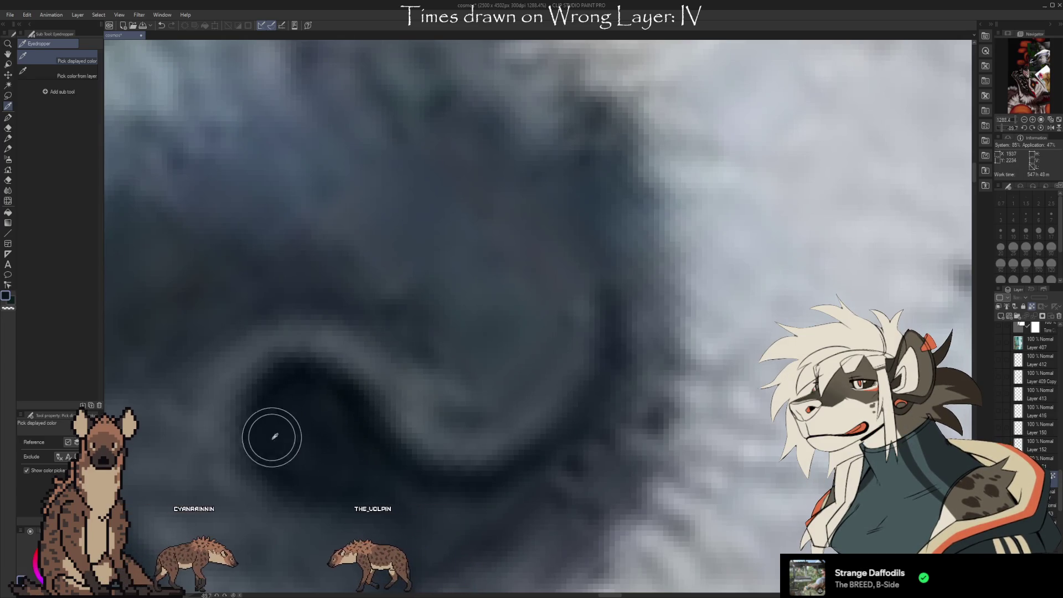
scroll(517, 302, down, 2)
scroll(527, 293, down, 3)
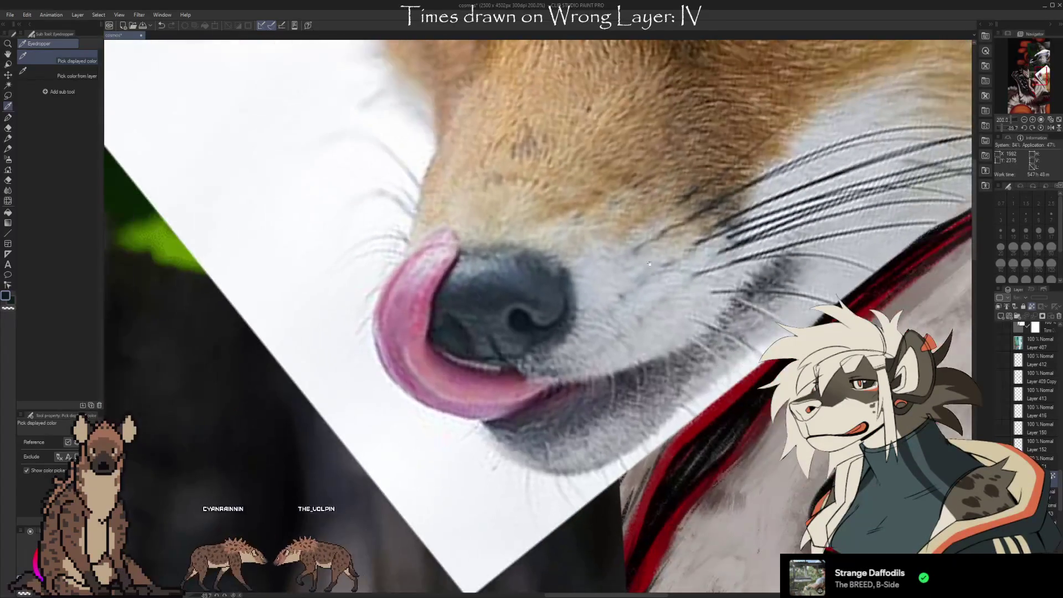
scroll(530, 288, down, 1)
scroll(532, 286, down, 2)
scroll(548, 271, down, 1)
scroll(565, 255, down, 1)
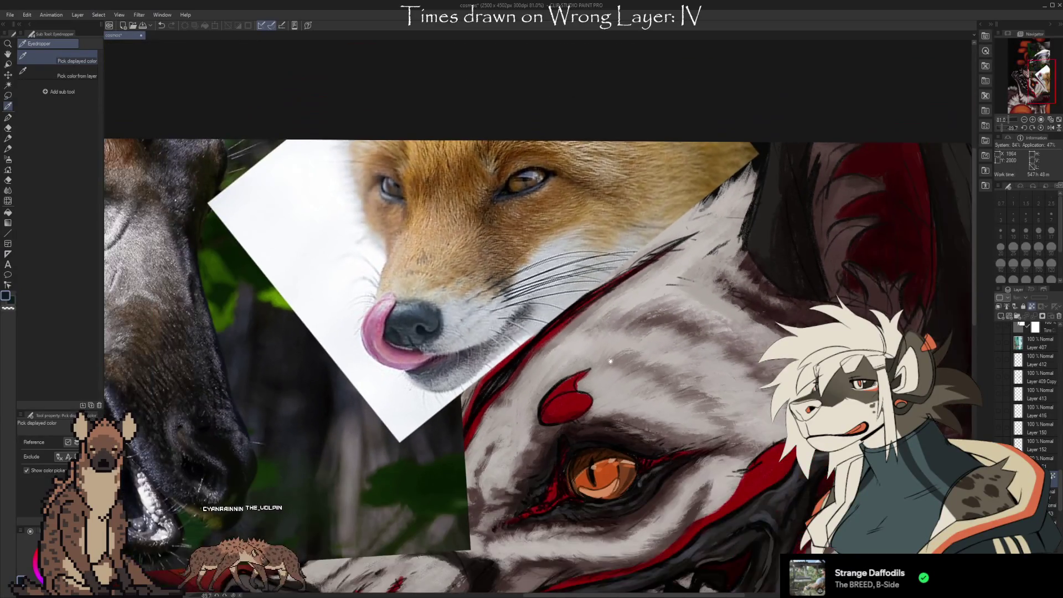
scroll(578, 244, down, 3)
scroll(571, 307, down, 1)
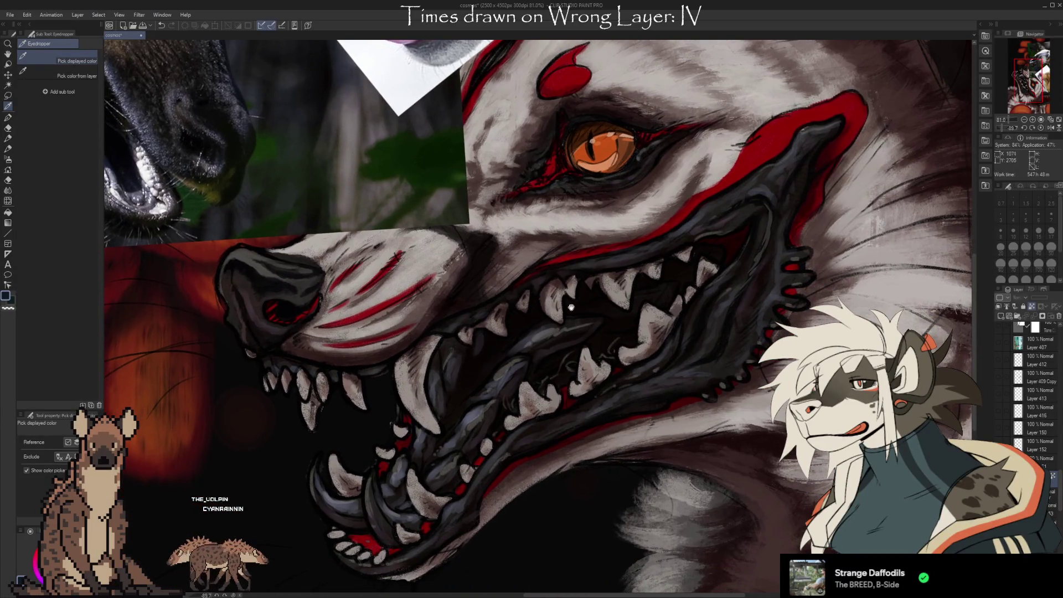
drag(567, 359, 537, 380)
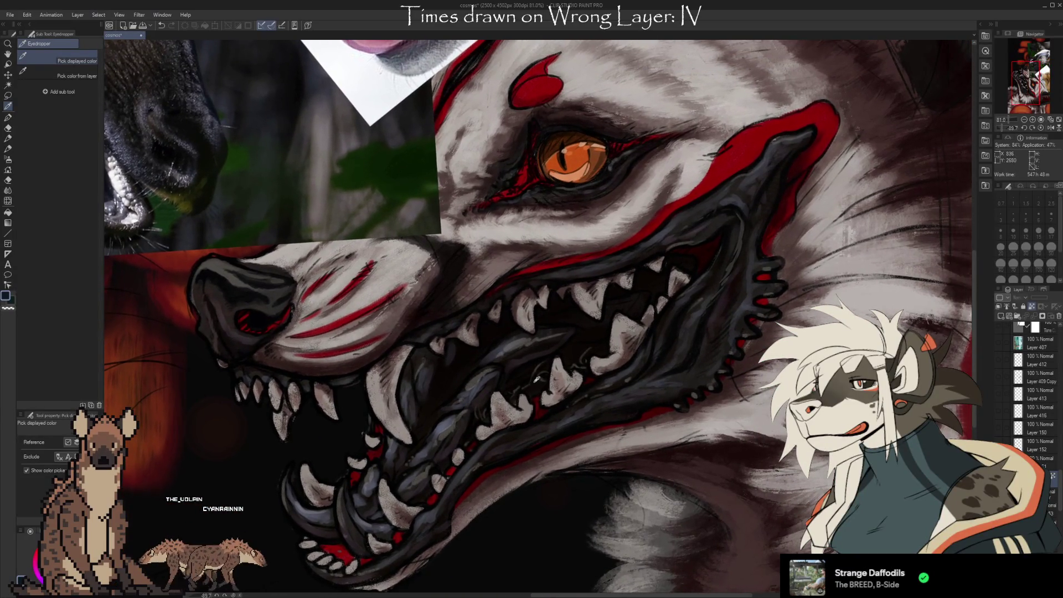
drag(561, 483, 588, 465)
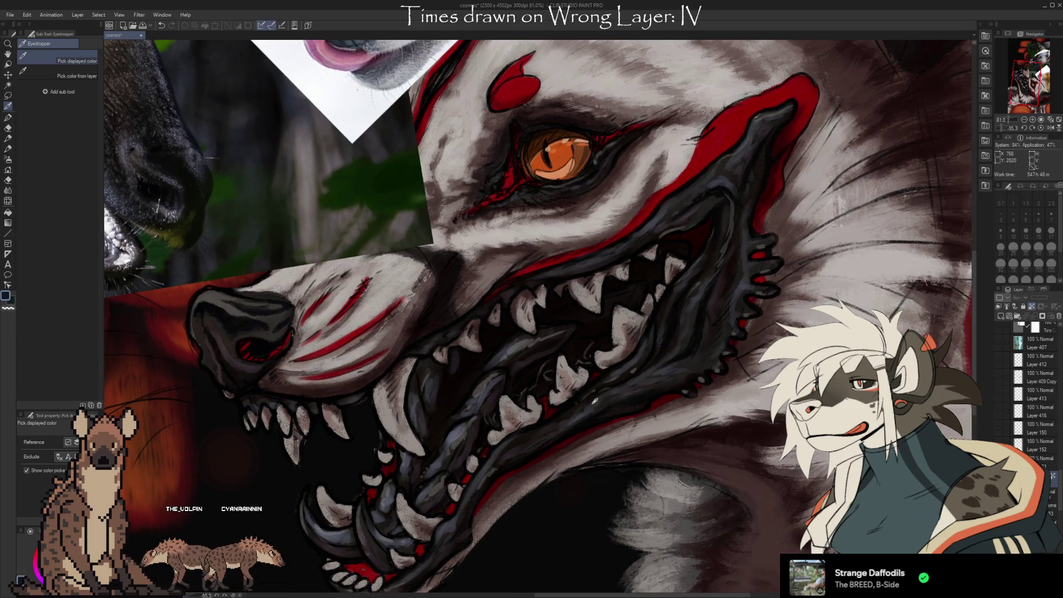
scroll(595, 400, down, 5)
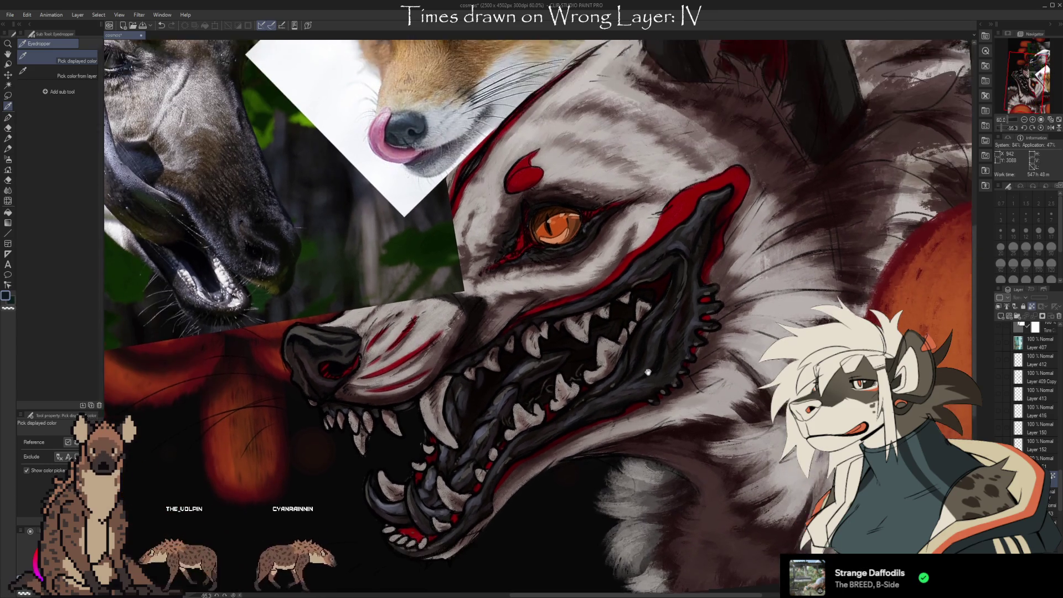
scroll(649, 372, left, 3)
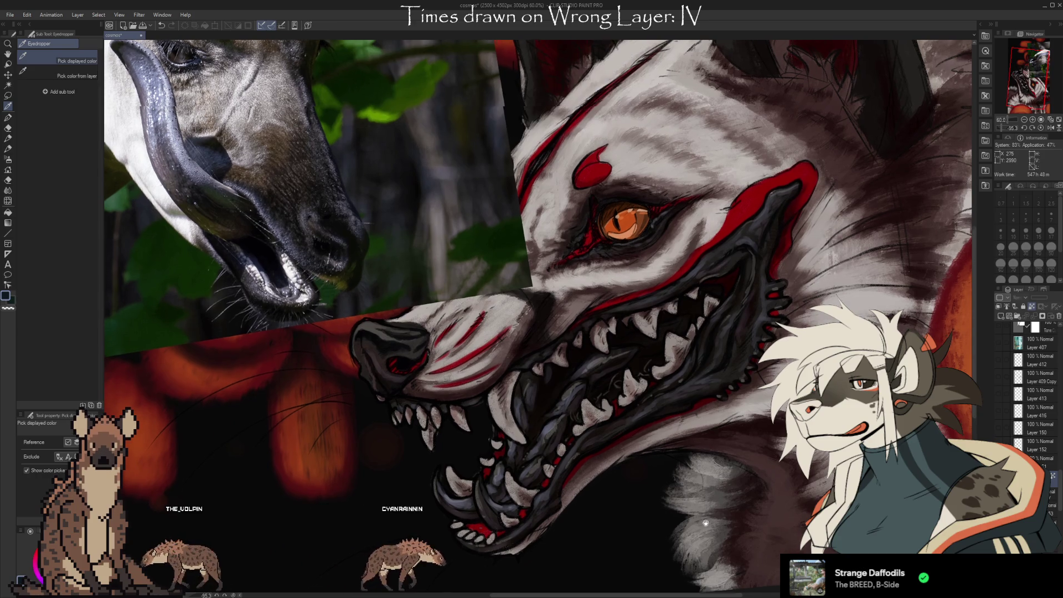
scroll(540, 319, left, 5)
drag(860, 539, 710, 436)
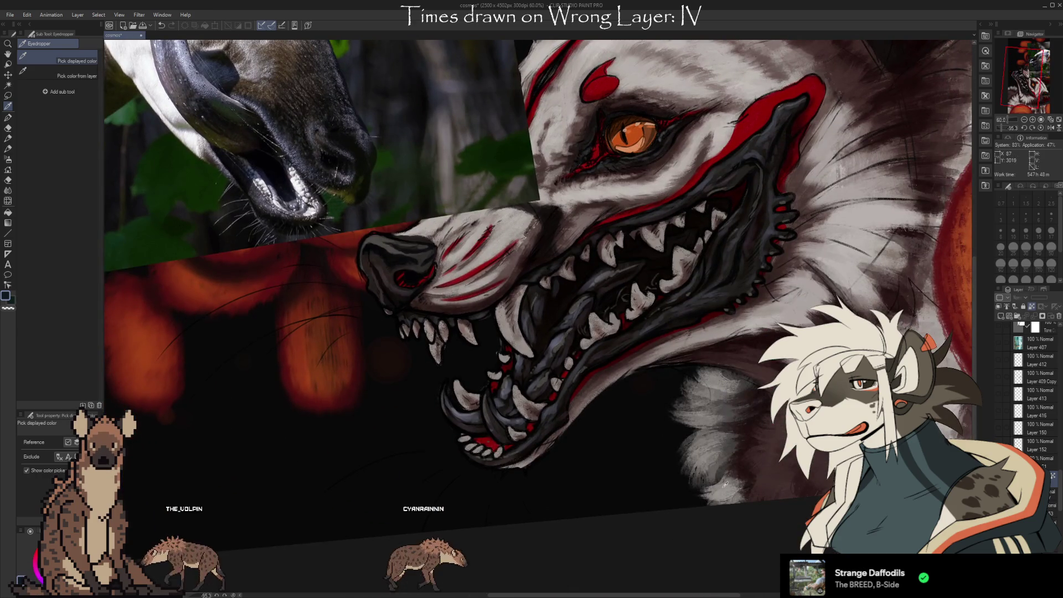
scroll(1058, 509, down, 10)
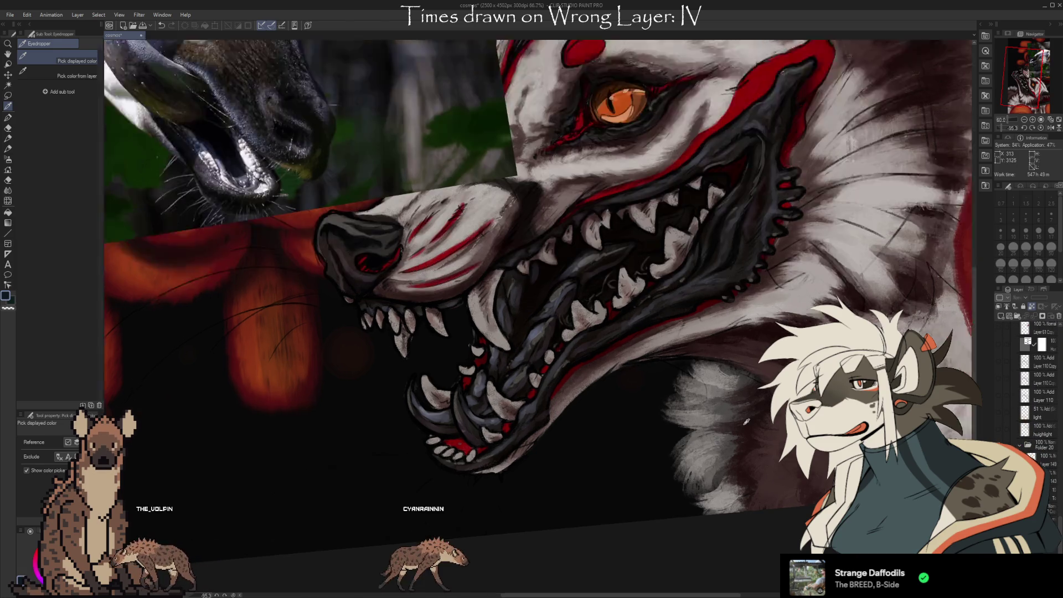
scroll(803, 404, up, 3)
drag(672, 126, 701, 215)
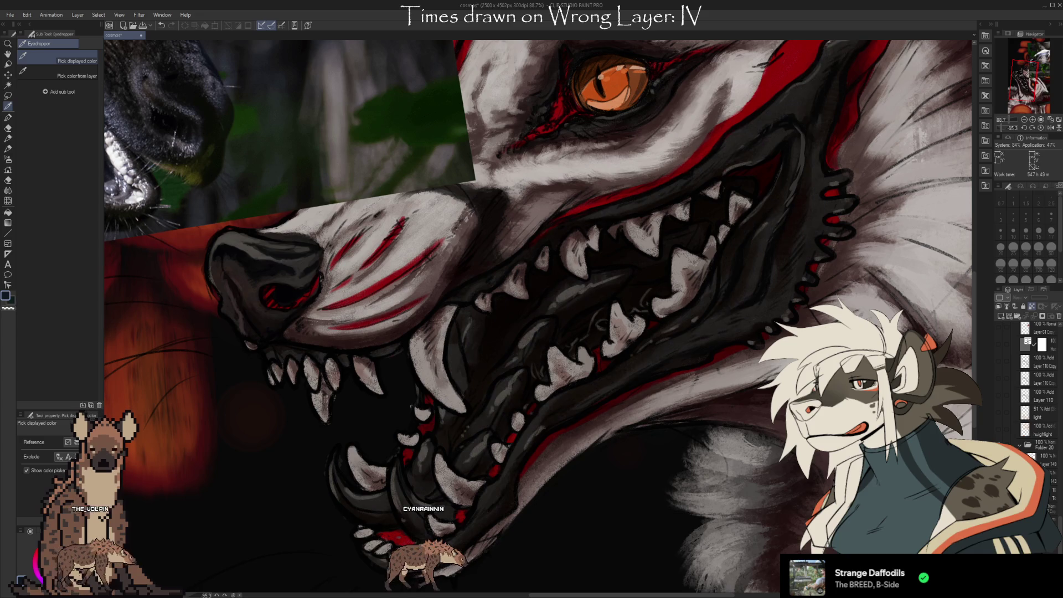
Toggle undo and redo on the light grey mouth stroke, finally keeping it.
key(ctrl+z)
drag(779, 273, 699, 281)
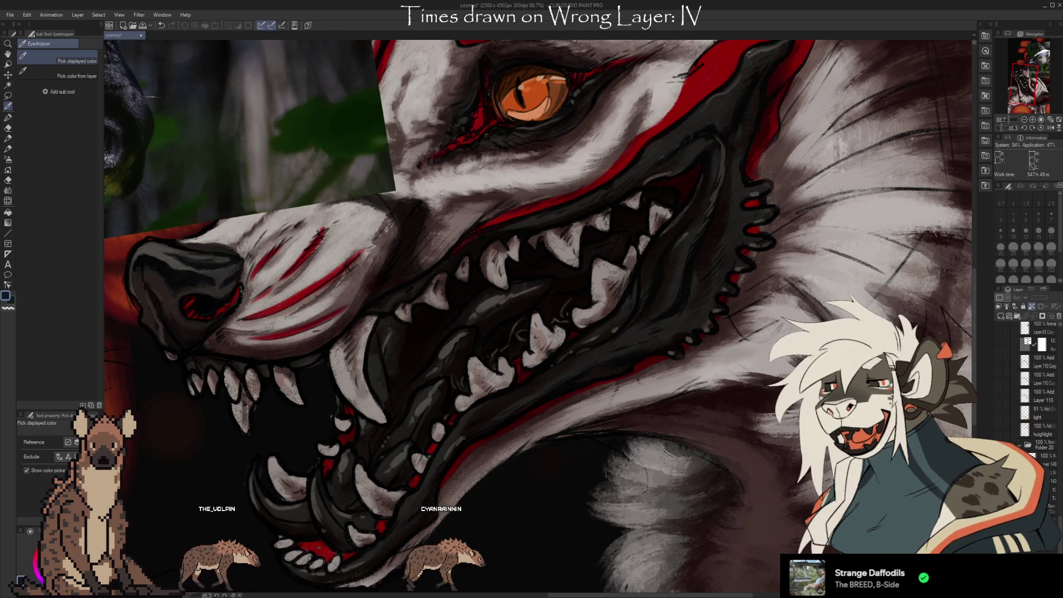
key(ctrl+y)
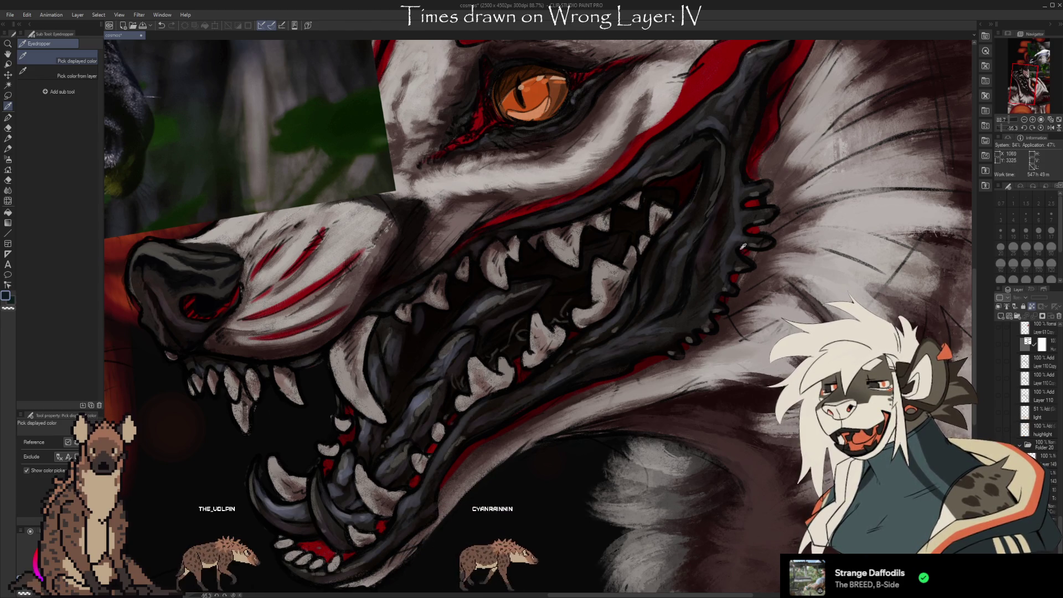
key(ctrl+z)
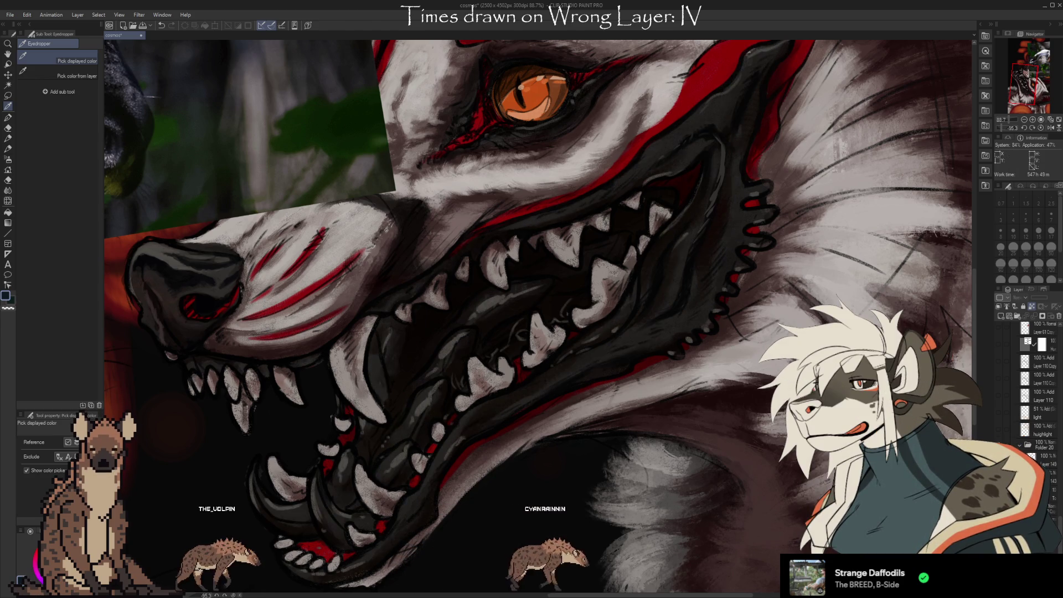
key(ctrl+y)
key(ctrl+z)
key(ctrl+y)
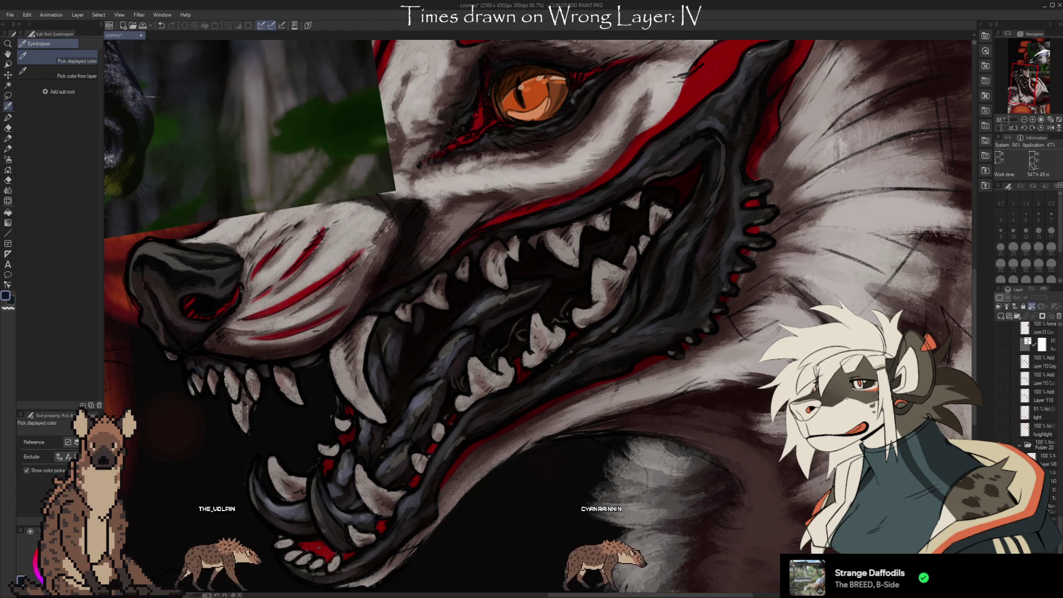
key(ctrl+z)
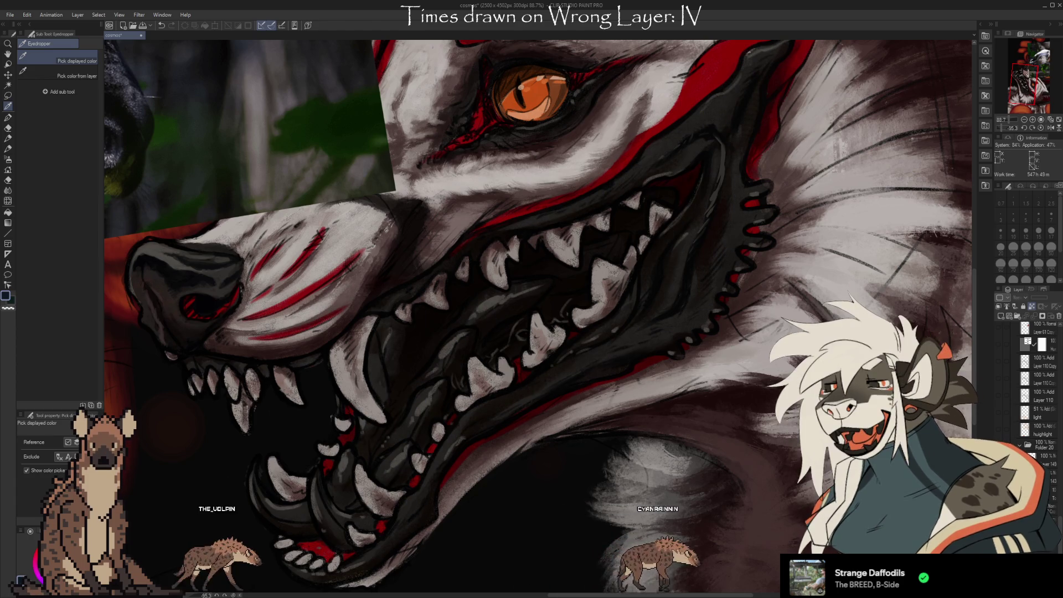
key(ctrl+y)
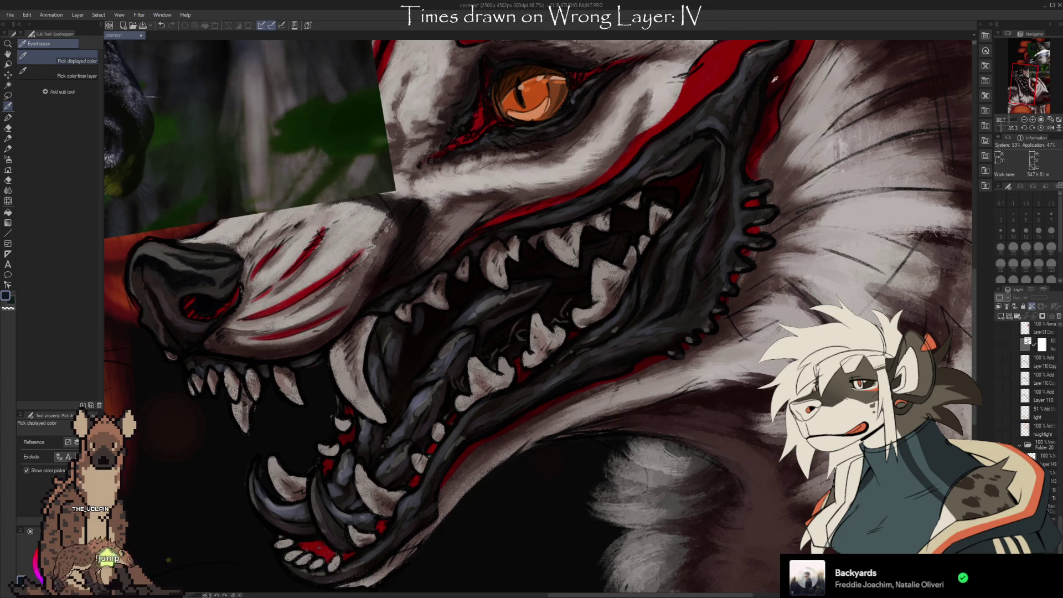
drag(540, 316, 573, 327)
Select the paint layer and the Oil Pastel Large 18 brush, reduced to size 20.
scroll(947, 147, down, 1)
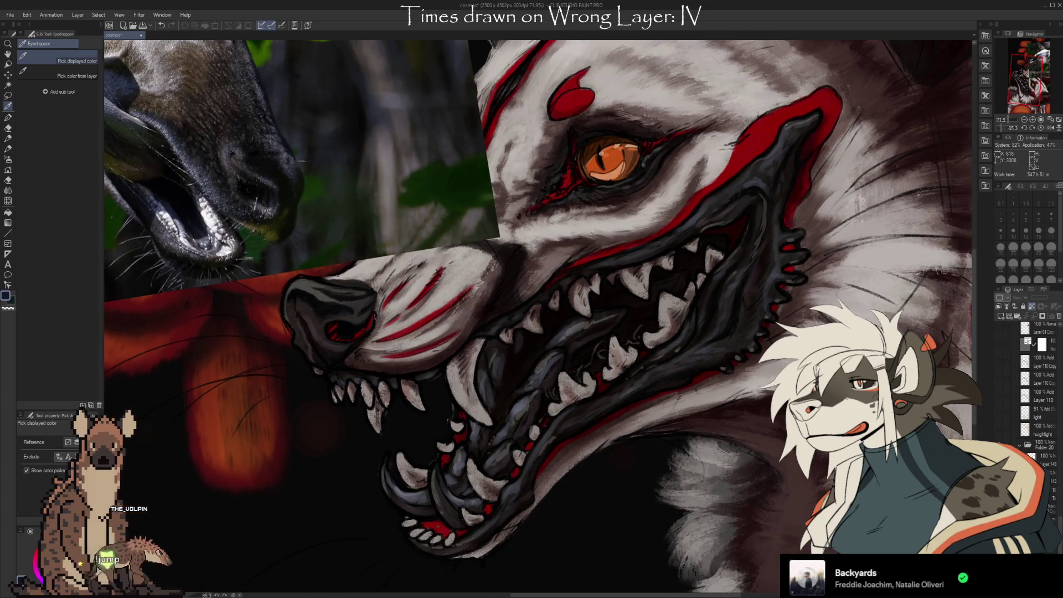
scroll(947, 147, down, 1)
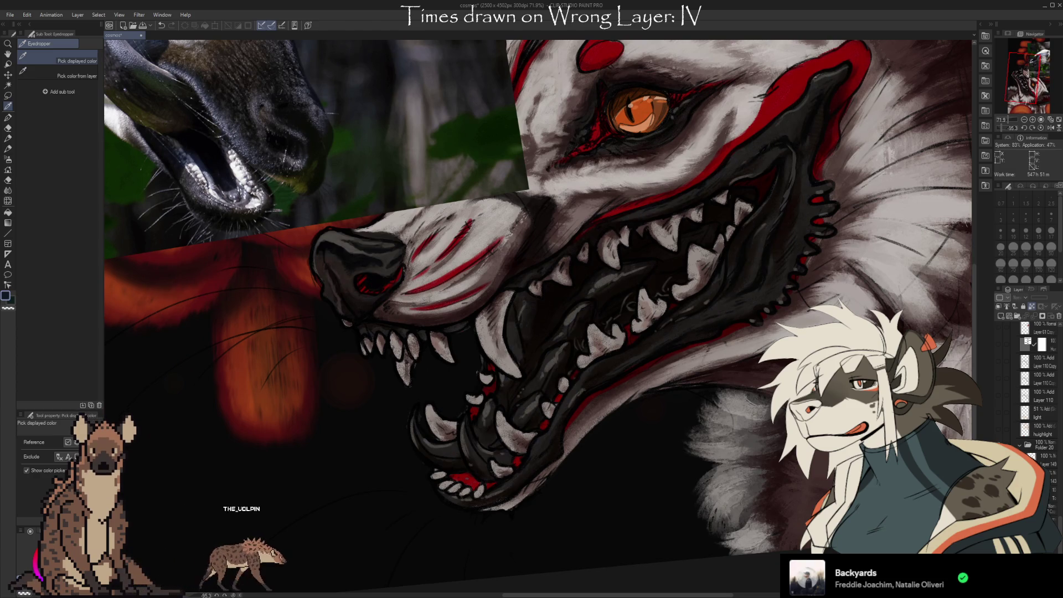
click(1046, 464)
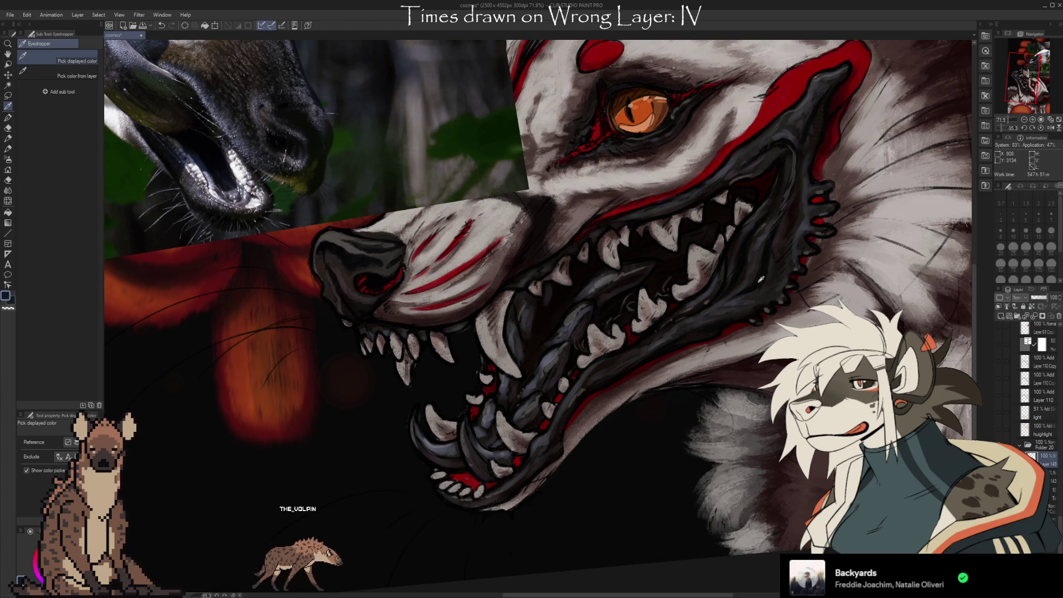
key(b)
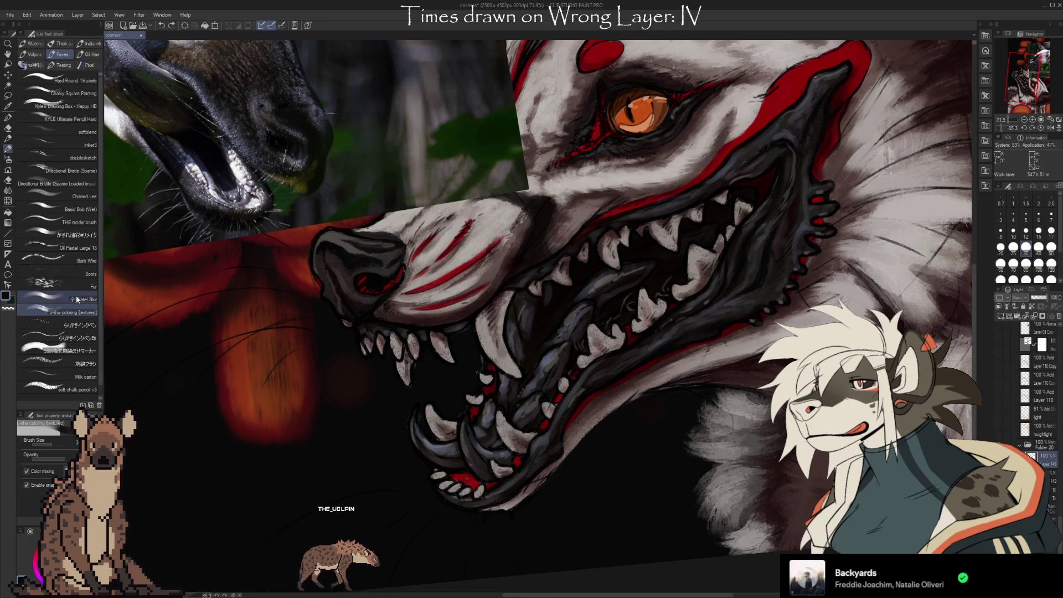
click(77, 248)
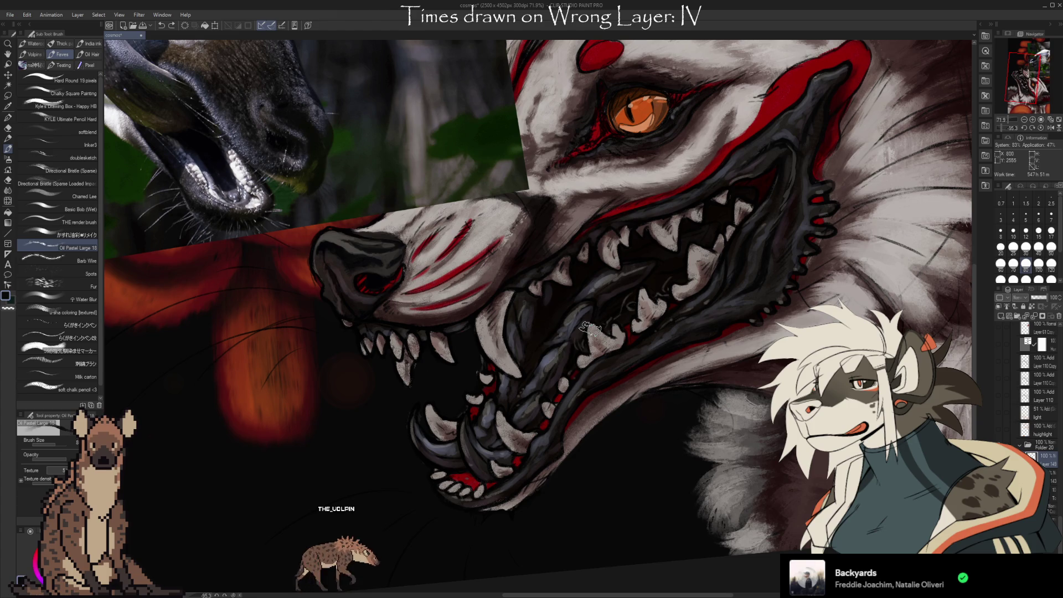
key(bracketleft)
key(bracketleft)
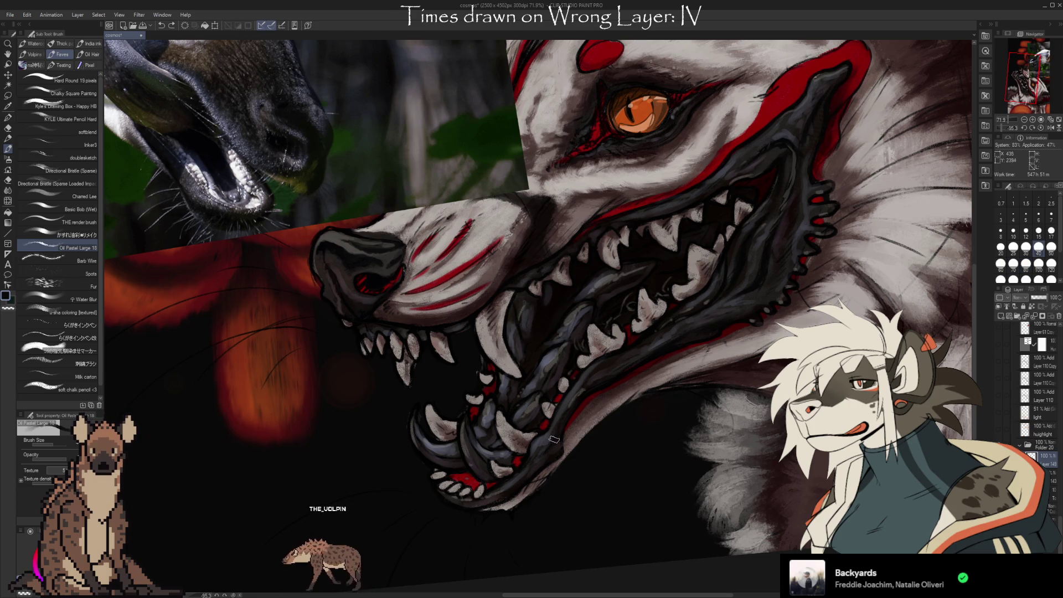
key(bracketleft)
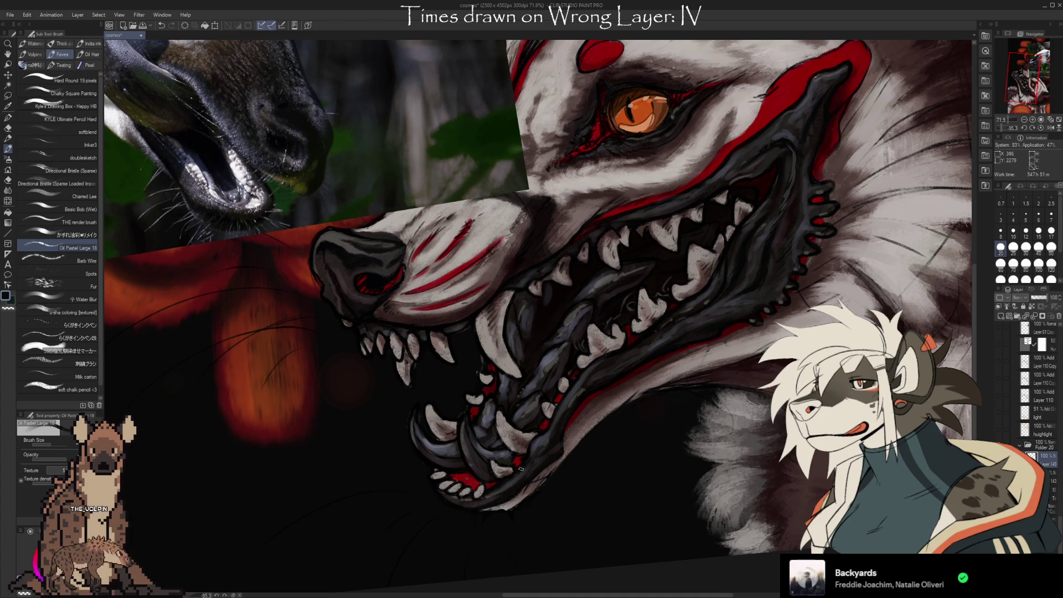
Sample the light grey-tan tooth colour, then the dark nose colour, from the canvas.
alt+click(497, 352)
scroll(494, 301, down, 1)
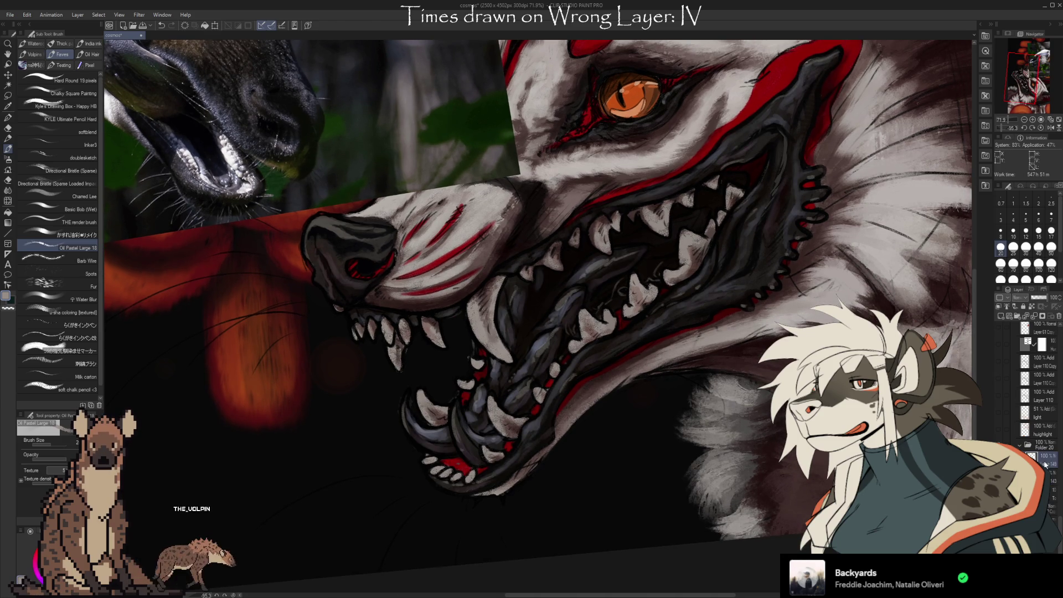
key(alt)
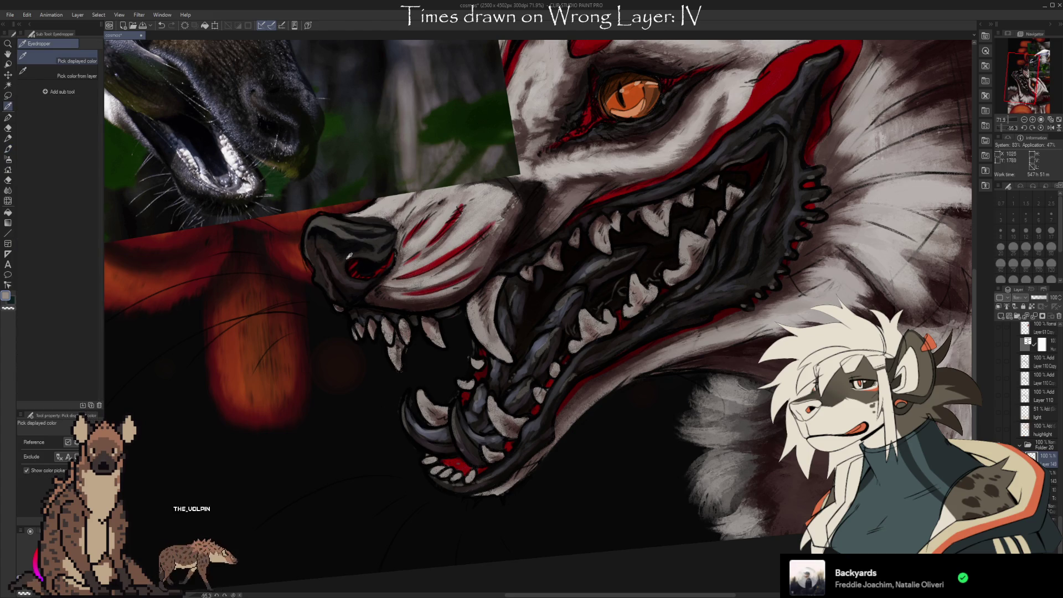
click(363, 270)
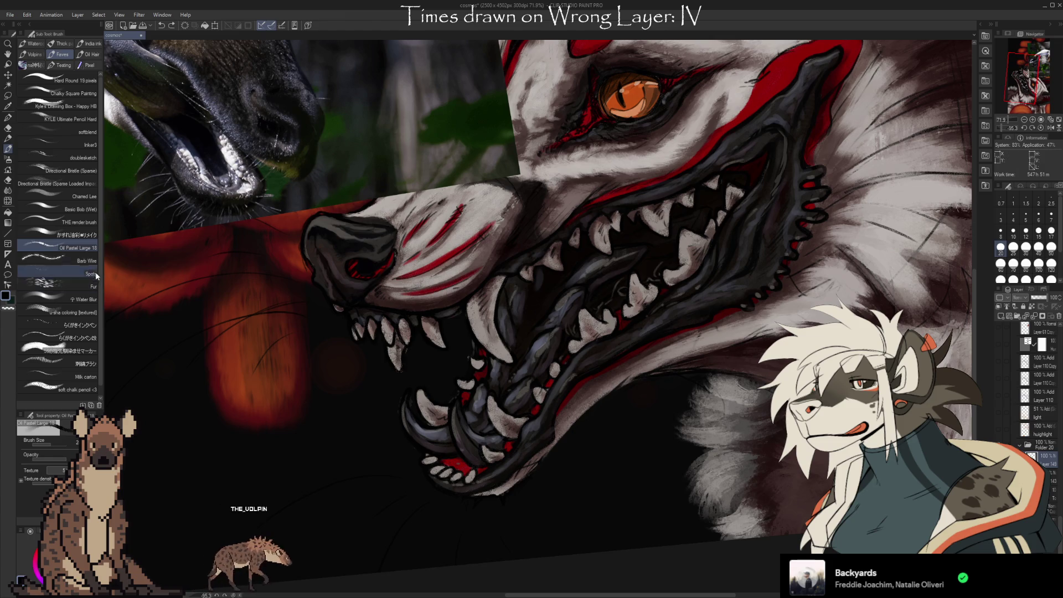
Switch to THE render brush and raise its size from 6 to 12.
key(comma)
key(comma)
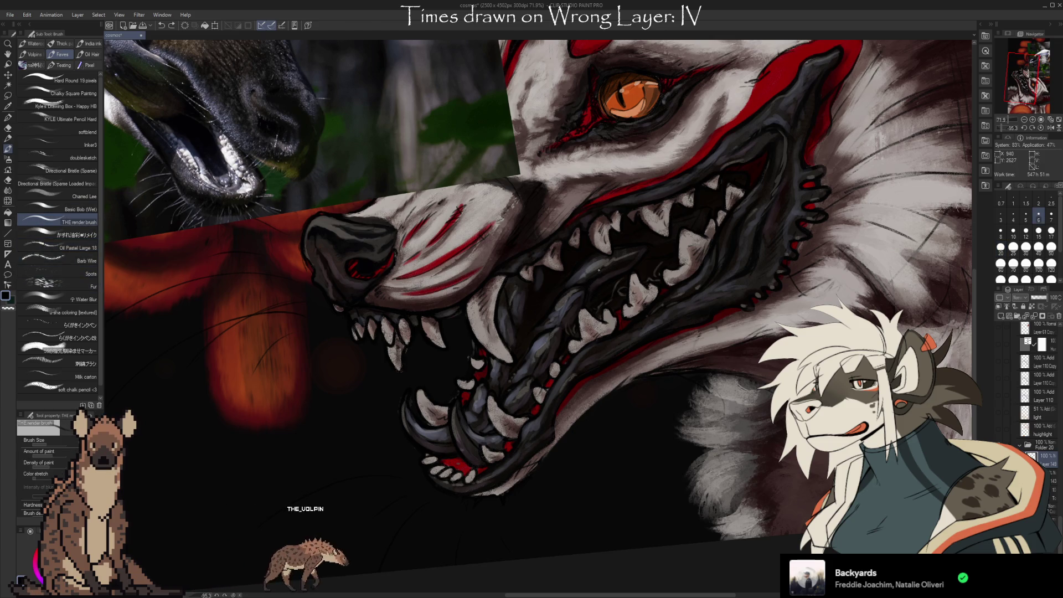
key(bracketright)
key(bracketright)
key(bracketright)
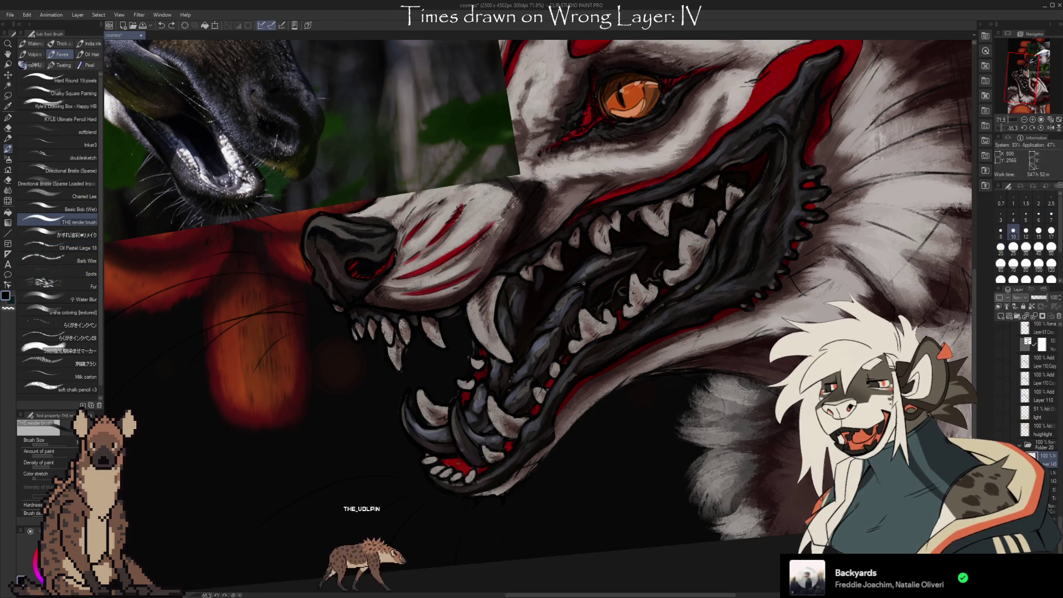
key(bracketright)
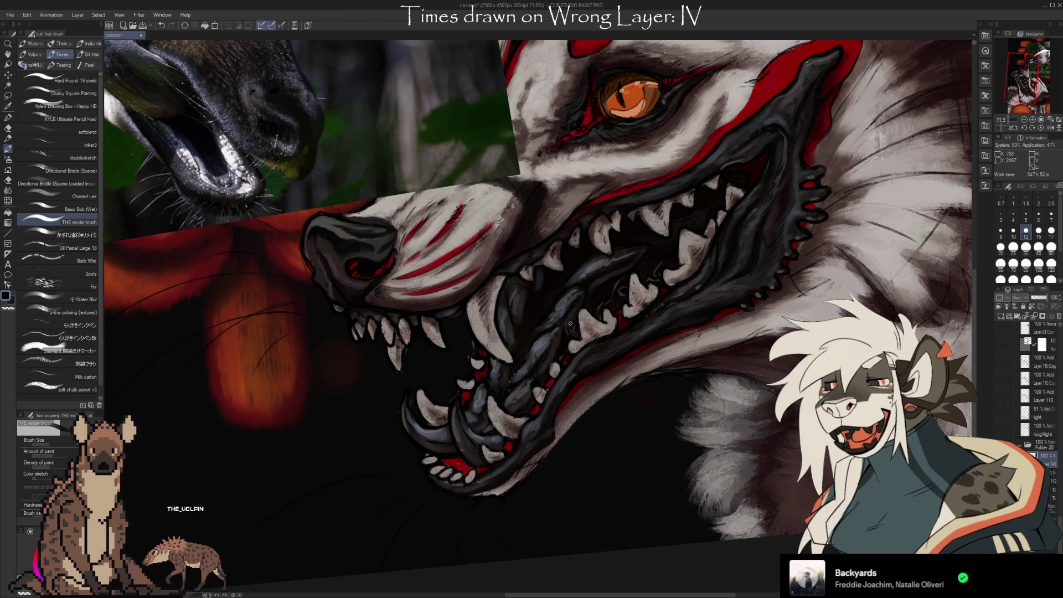
Centre the open mouth and eyedrop a dark tone, then a bluish grey from the gums.
drag(632, 441, 629, 320)
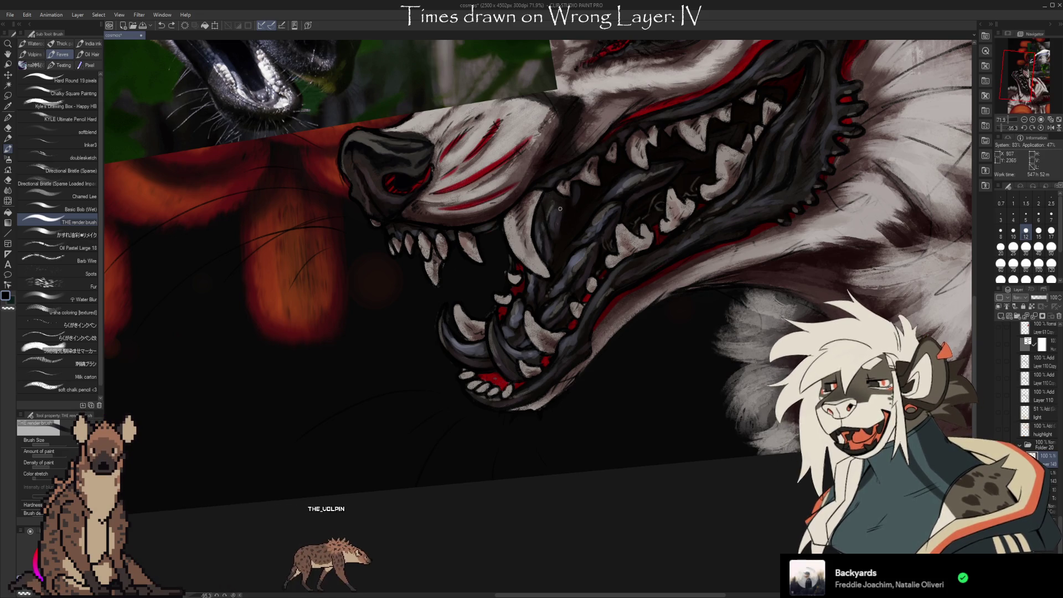
key(i)
key(b)
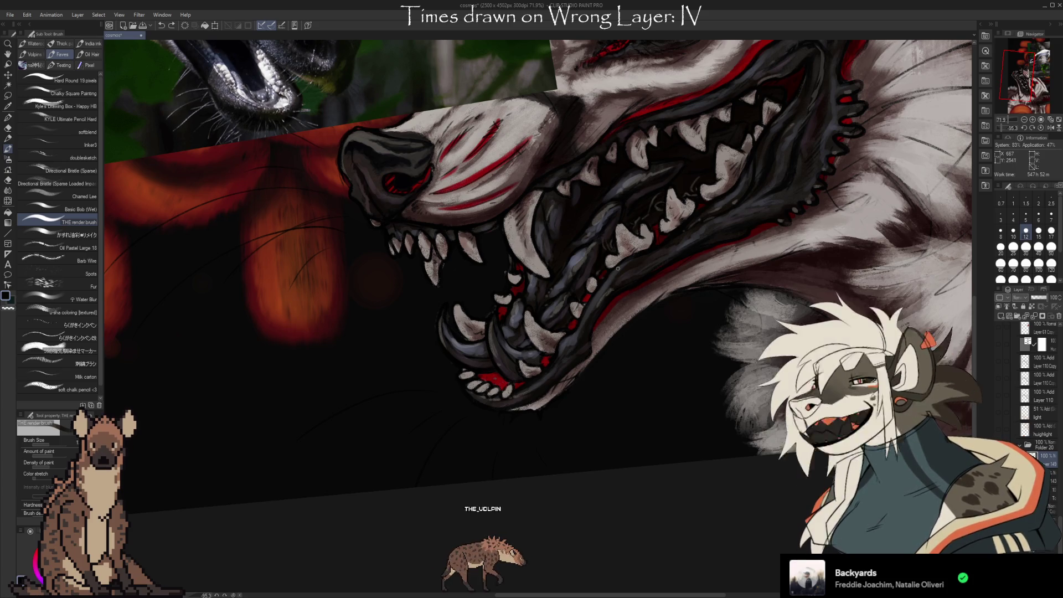
alt+click(535, 291)
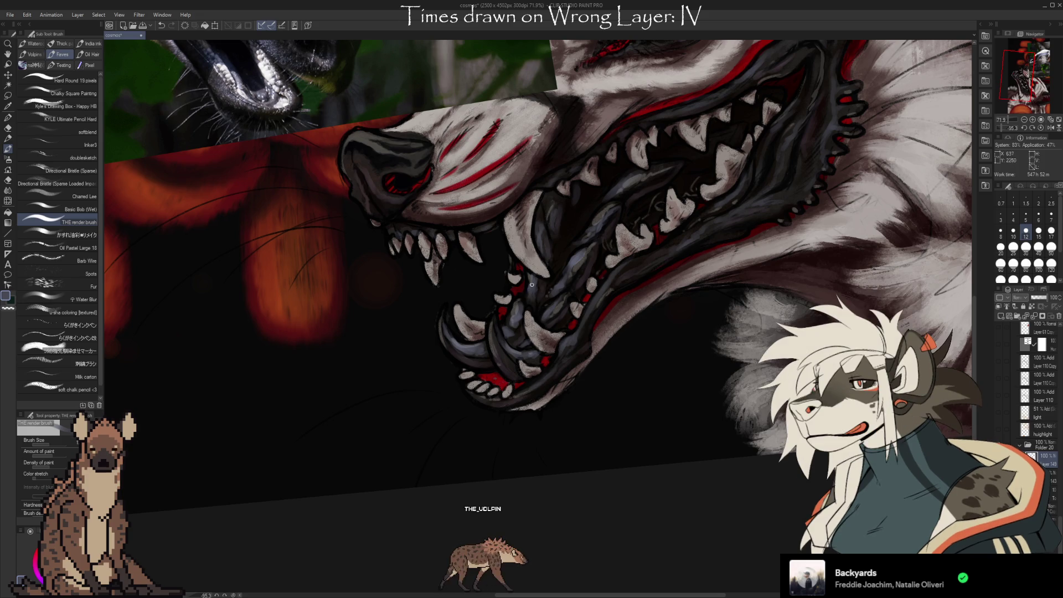
alt+click(529, 298)
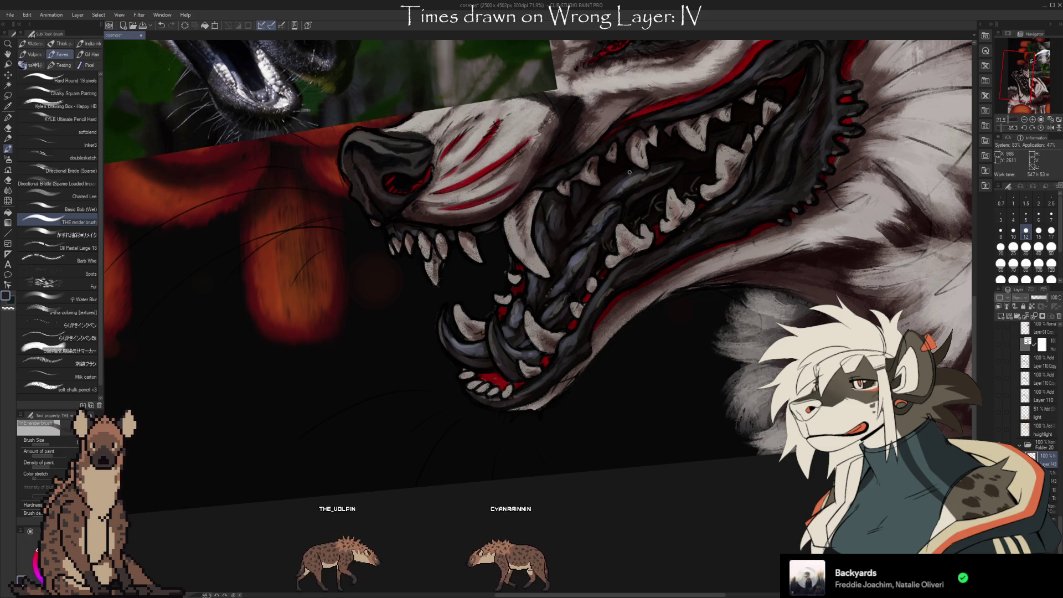
key(x)
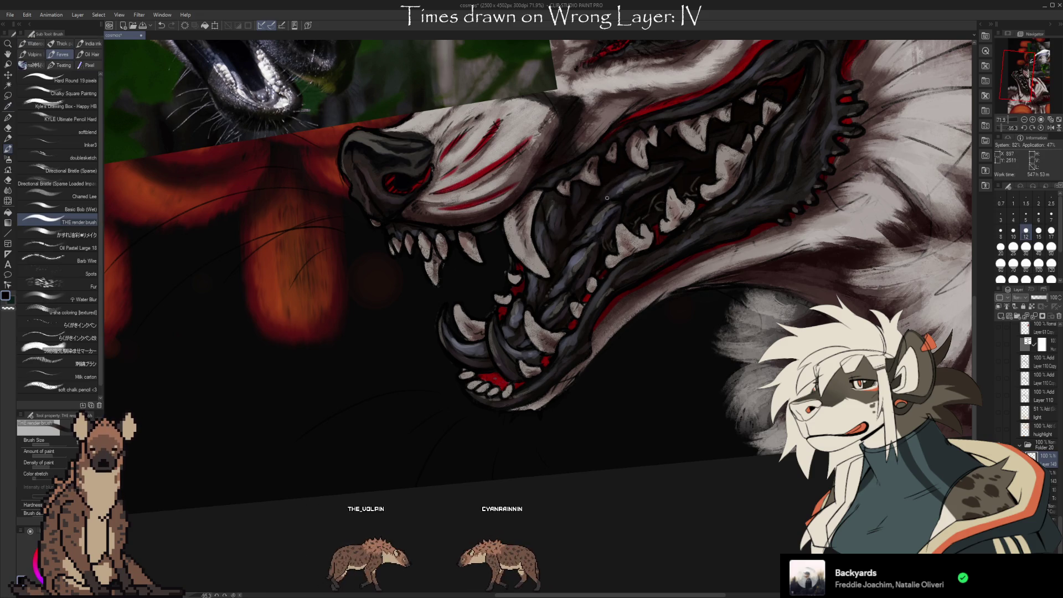
key(x)
drag(744, 338, 691, 361)
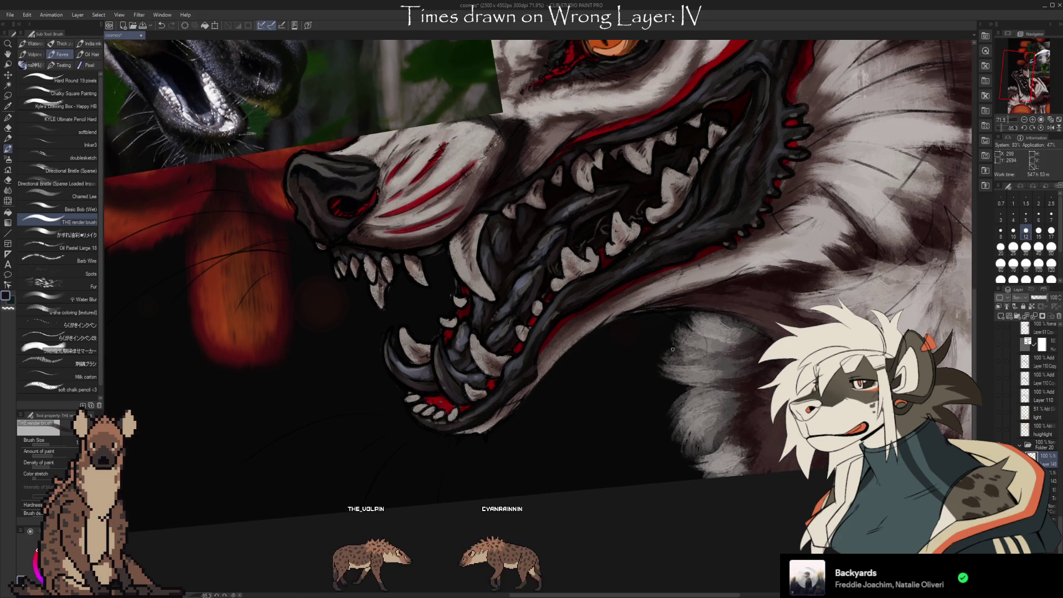
Sample several greys and dark gum tones inside the mouth, then paint a short stroke on the gums.
alt+click(544, 234)
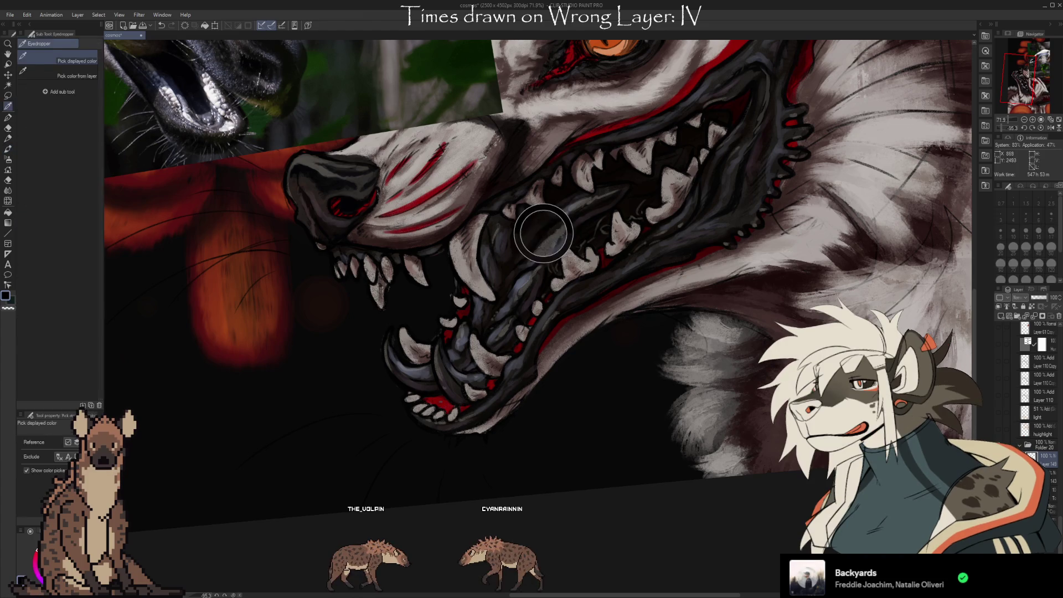
alt+click(524, 252)
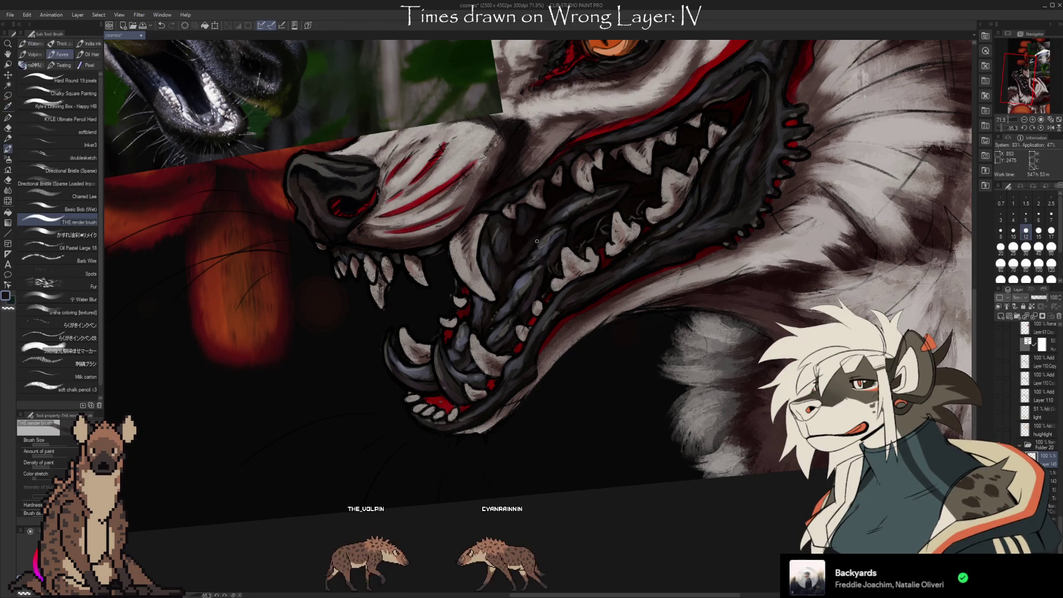
alt+click(562, 205)
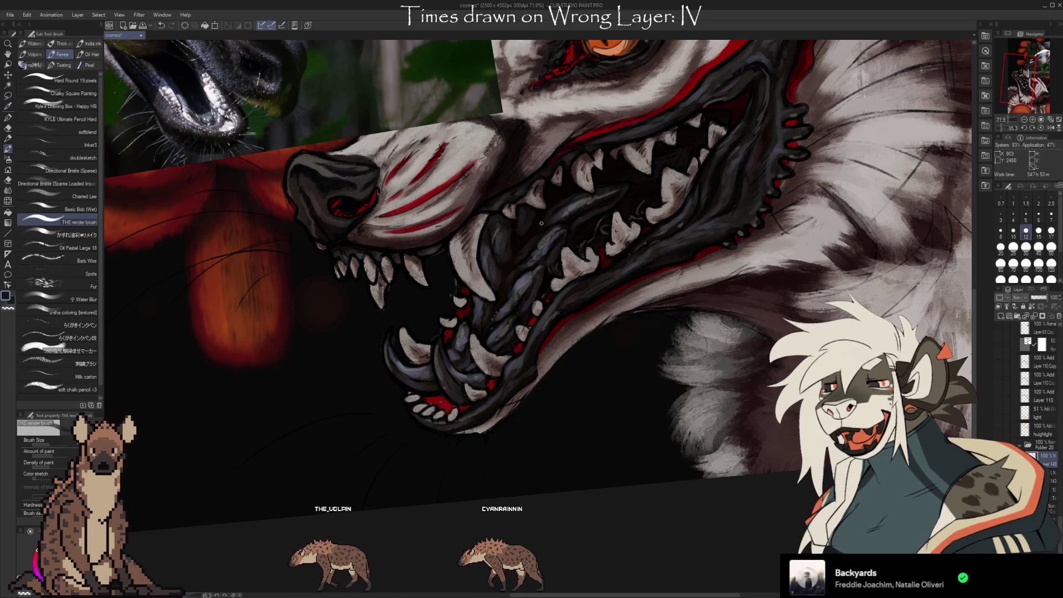
alt+click(571, 220)
drag(658, 244, 643, 254)
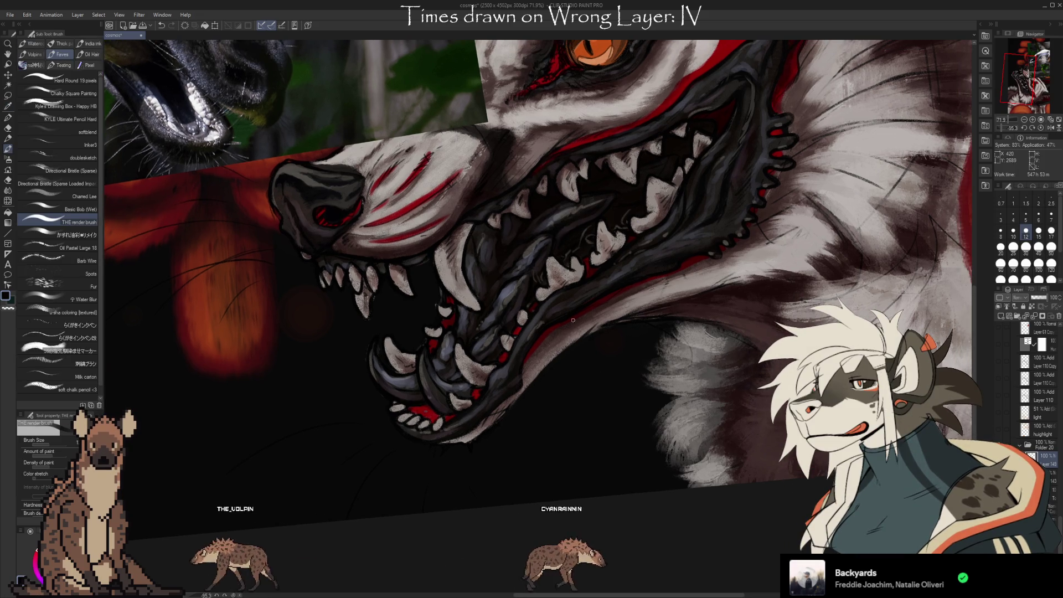
alt+click(484, 249)
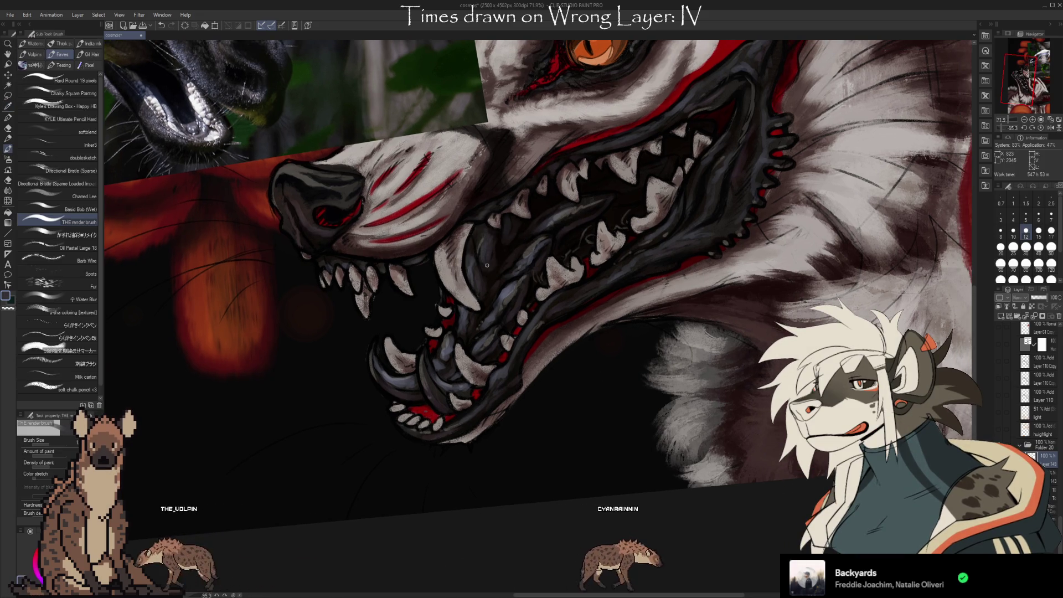
alt+click(490, 246)
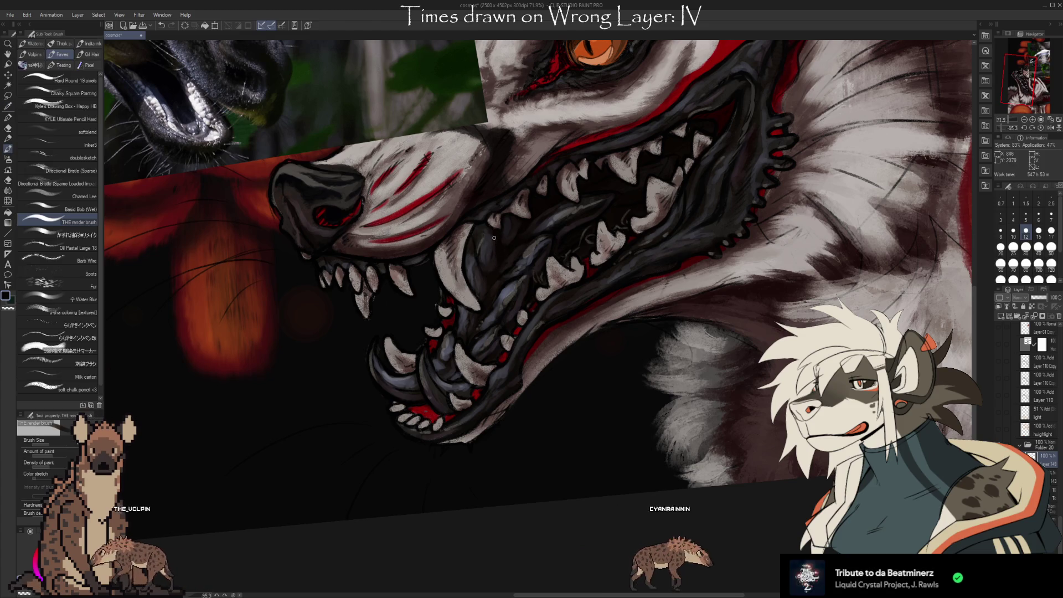
alt+click(504, 229)
drag(505, 229, 502, 240)
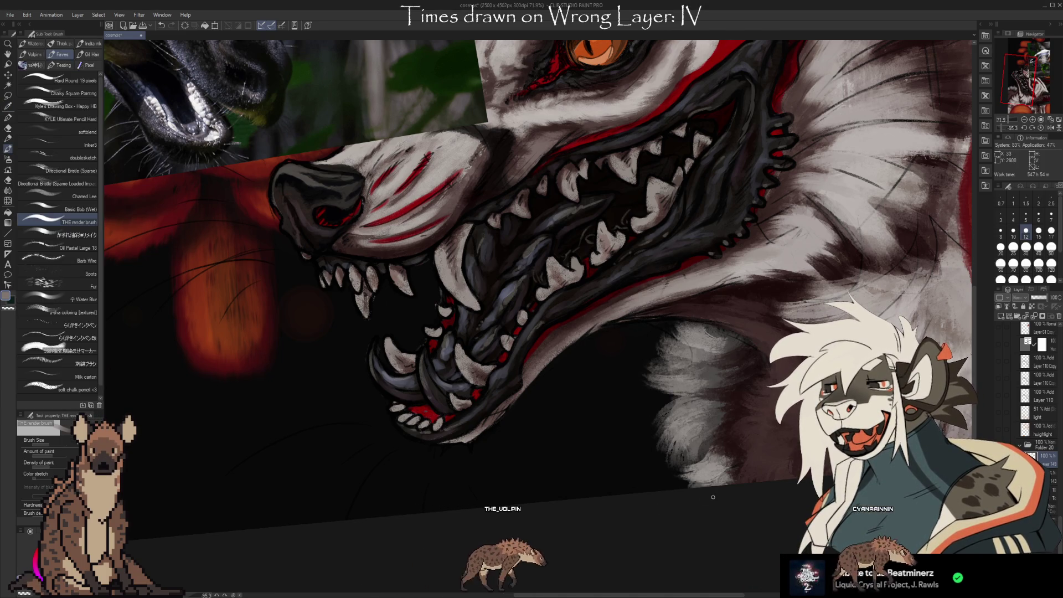
mouse_move(531, 277)
mouse_down()
mouse_move(524, 281)
mouse_move(560, 261)
mouse_up()
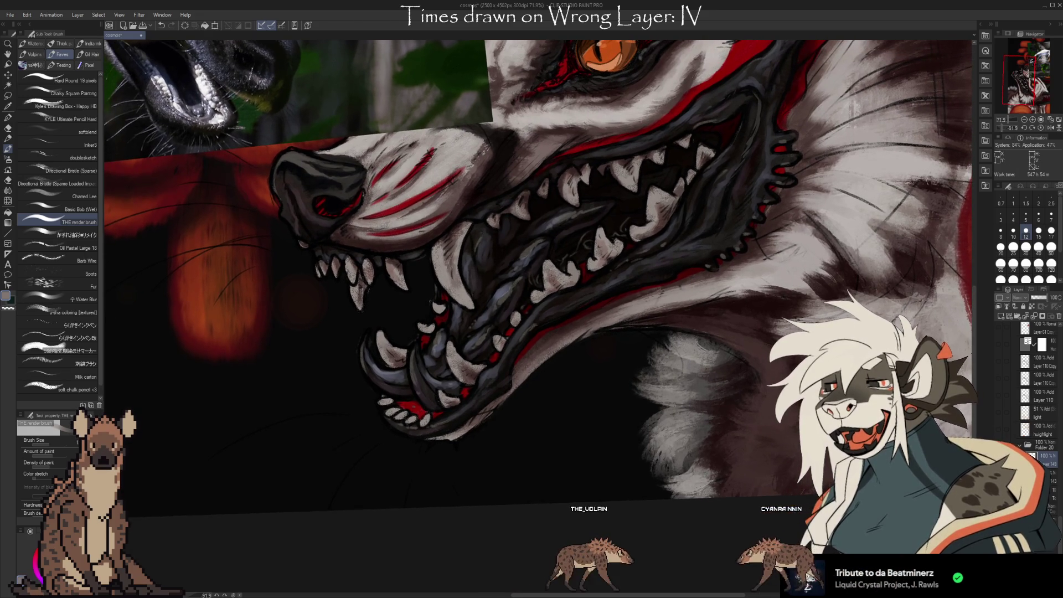
Sample dark and grey tones from the mouth and shade the upper gums between the top fangs.
key(i)
click(511, 264)
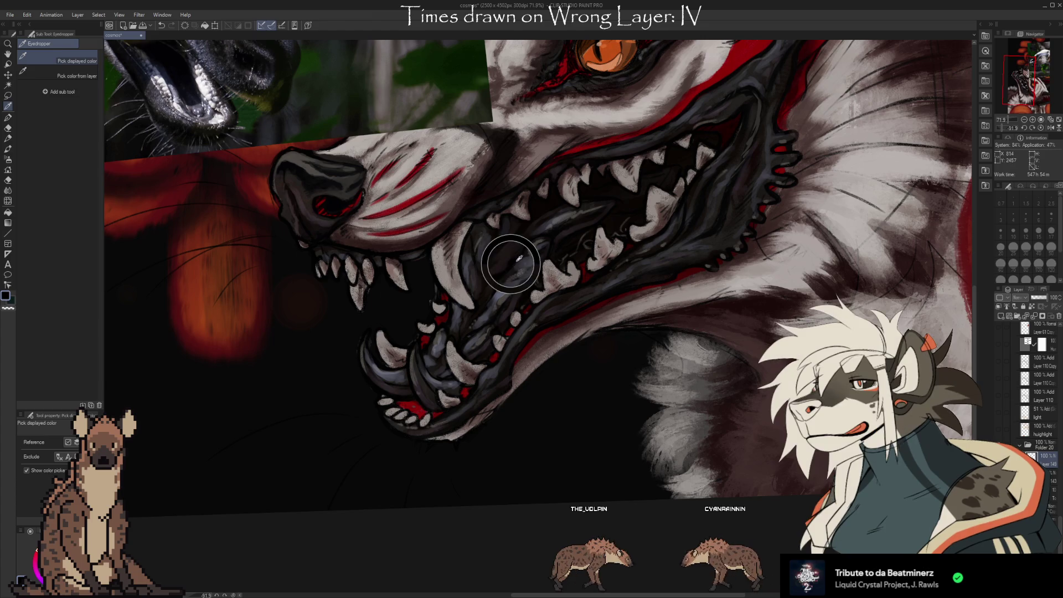
key(b)
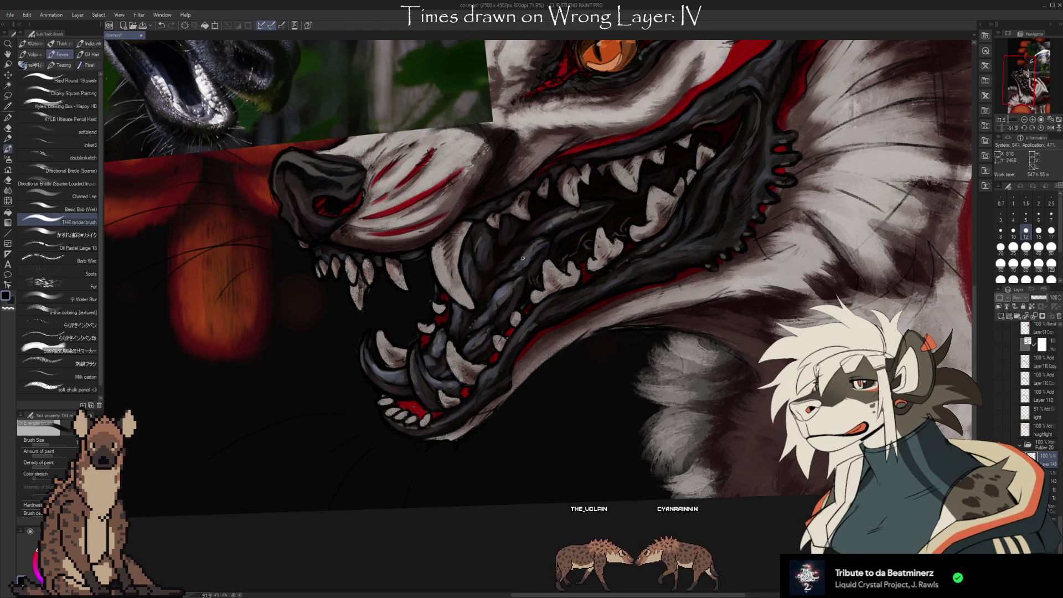
alt+click(492, 260)
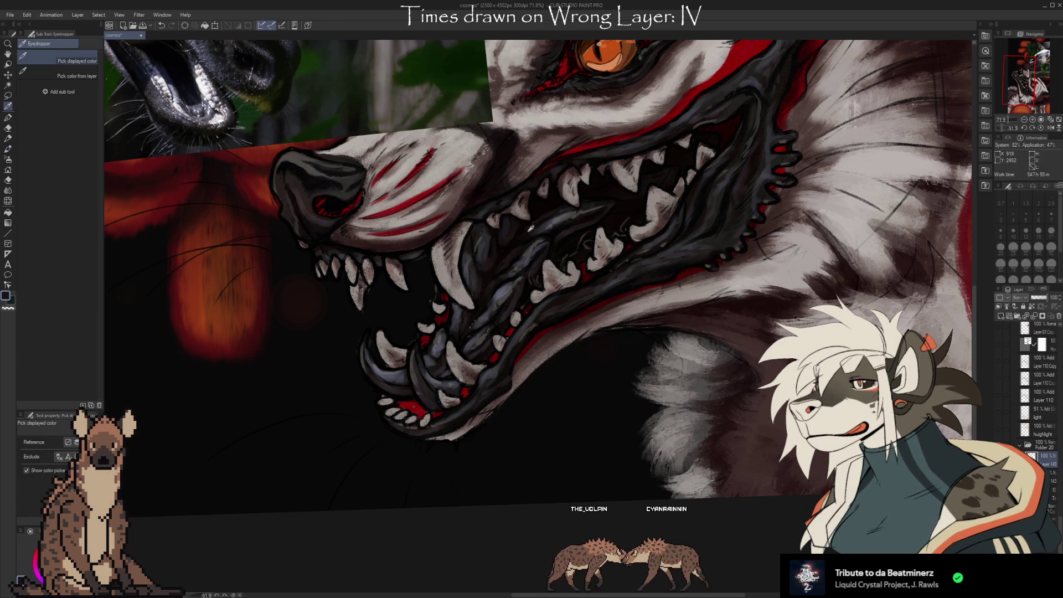
alt+click(533, 227)
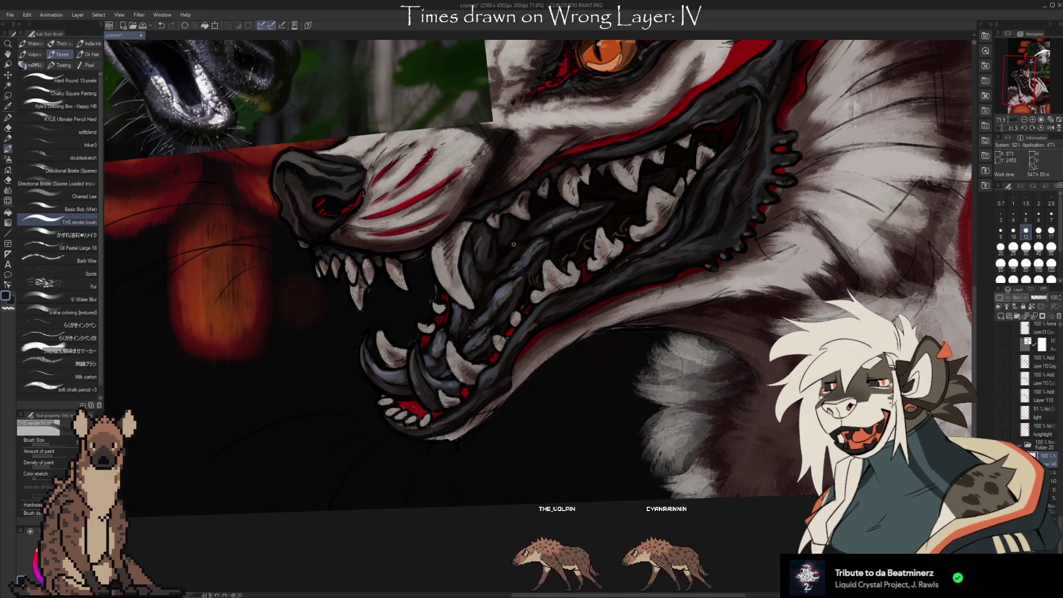
alt+click(531, 227)
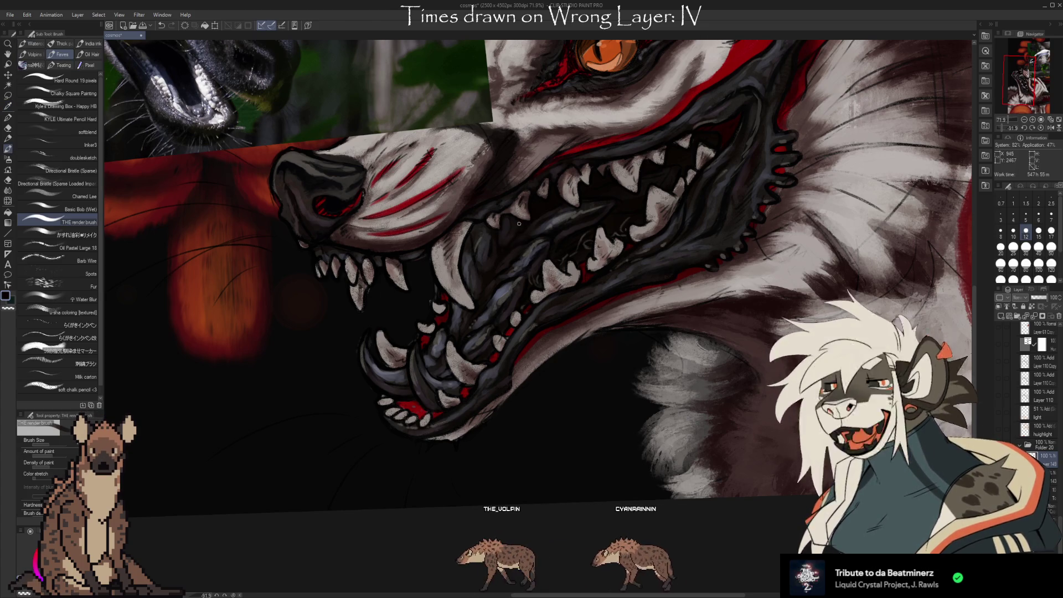
alt+click(509, 237)
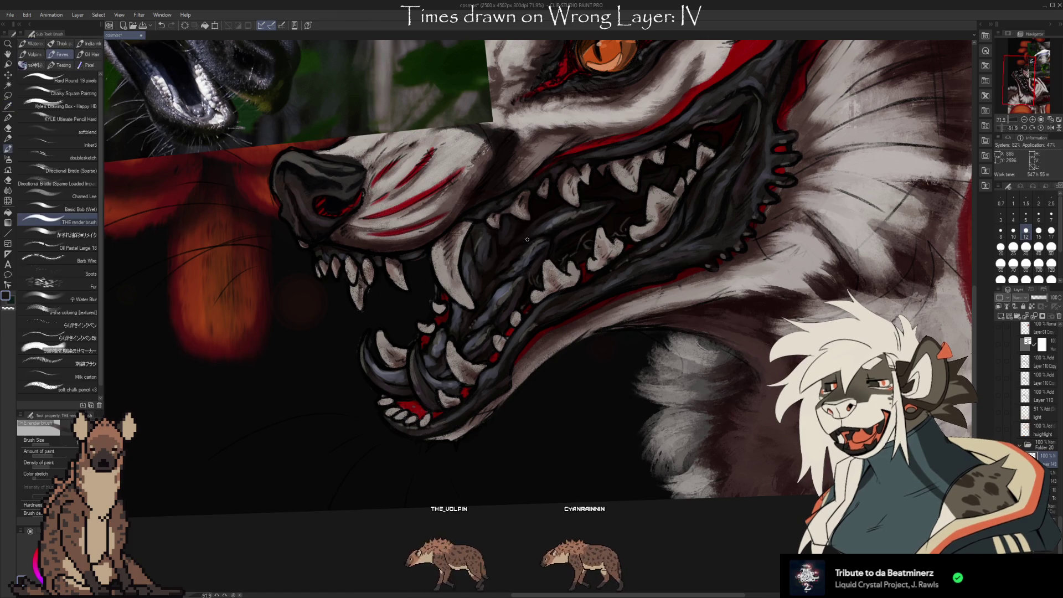
alt+click(513, 244)
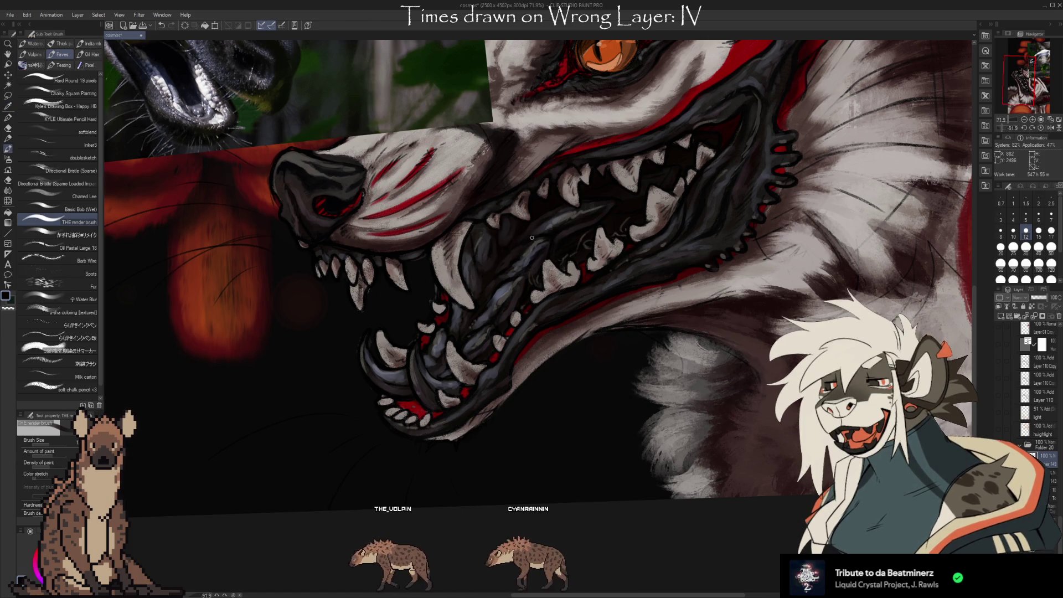
alt+click(529, 237)
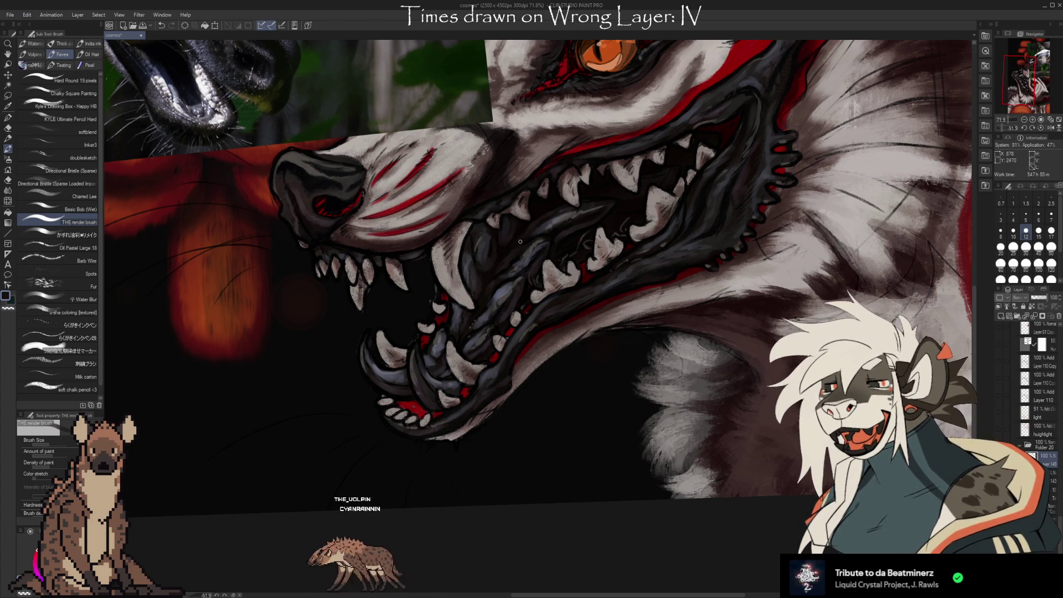
Sample blue-grey tones from the mouth and gums and shade the inner mouth.
key(i)
drag(611, 380, 586, 386)
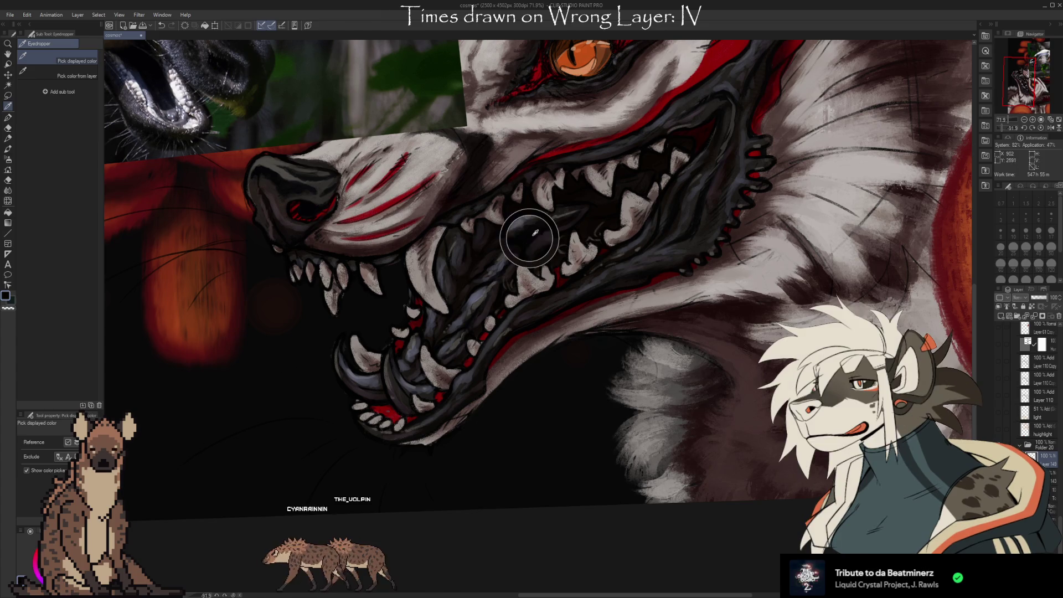
key(b)
alt+click(517, 243)
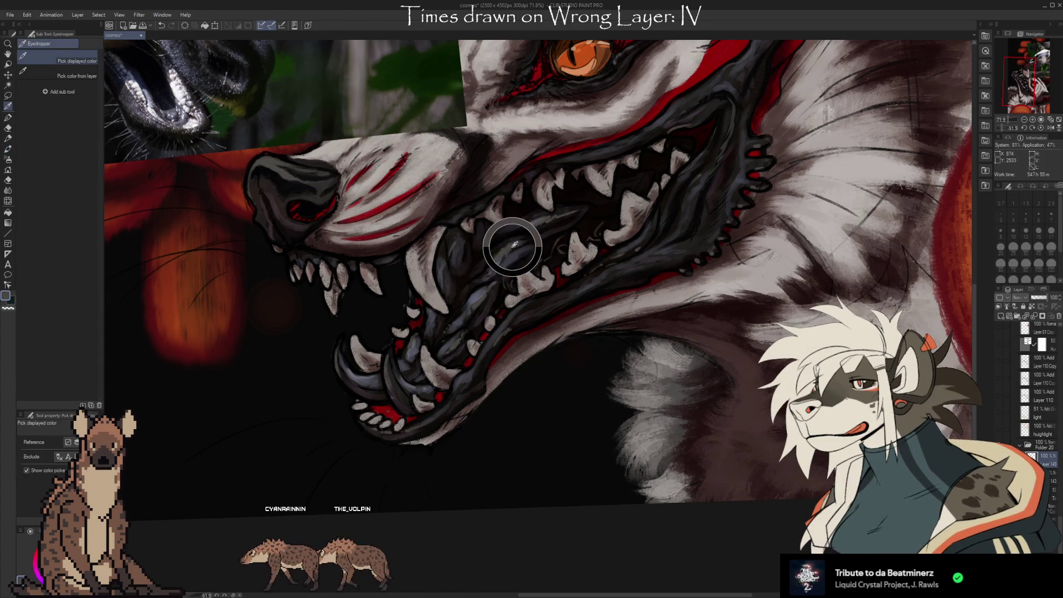
alt+click(556, 219)
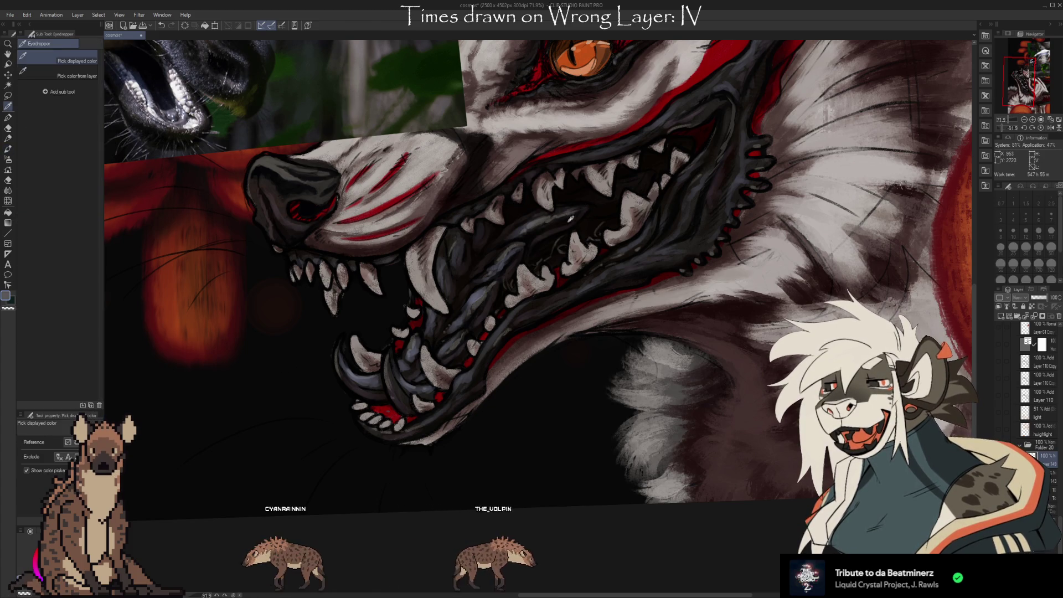
alt+click(565, 218)
alt+click(544, 244)
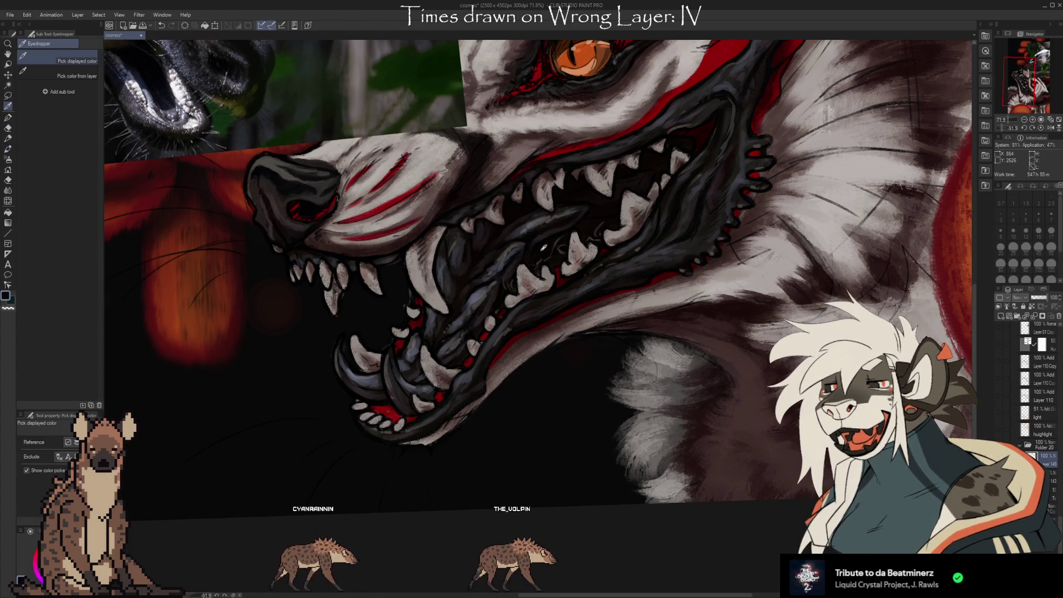
alt+click(541, 232)
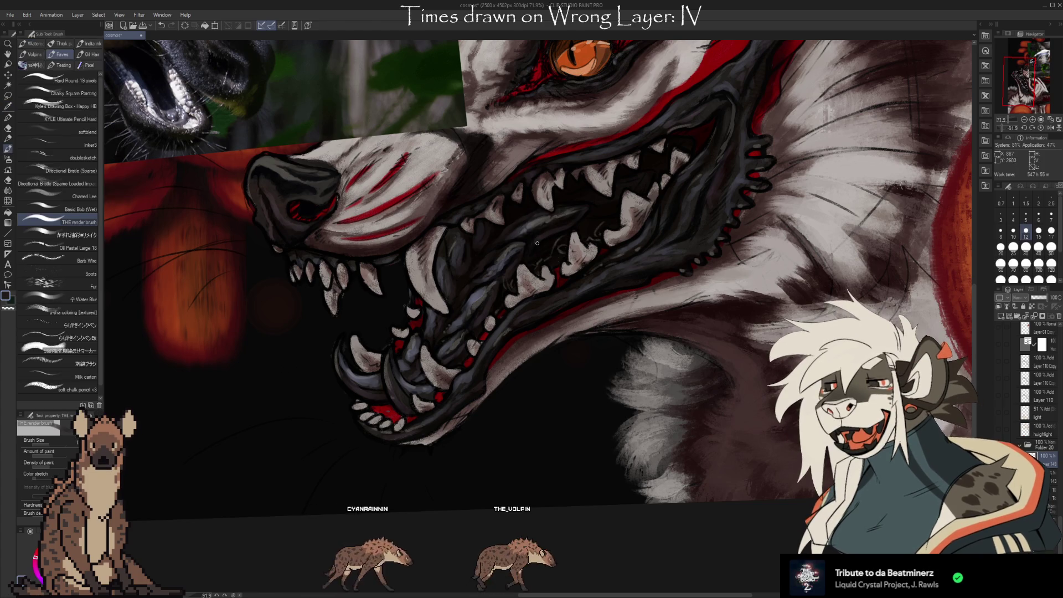
alt+click(532, 238)
alt+click(532, 239)
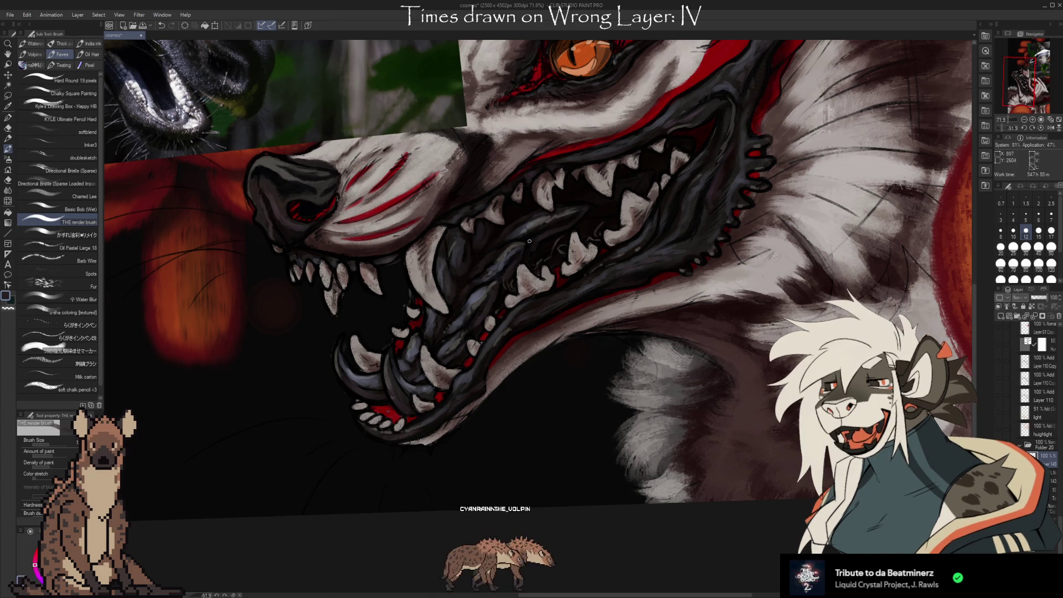
alt+click(532, 241)
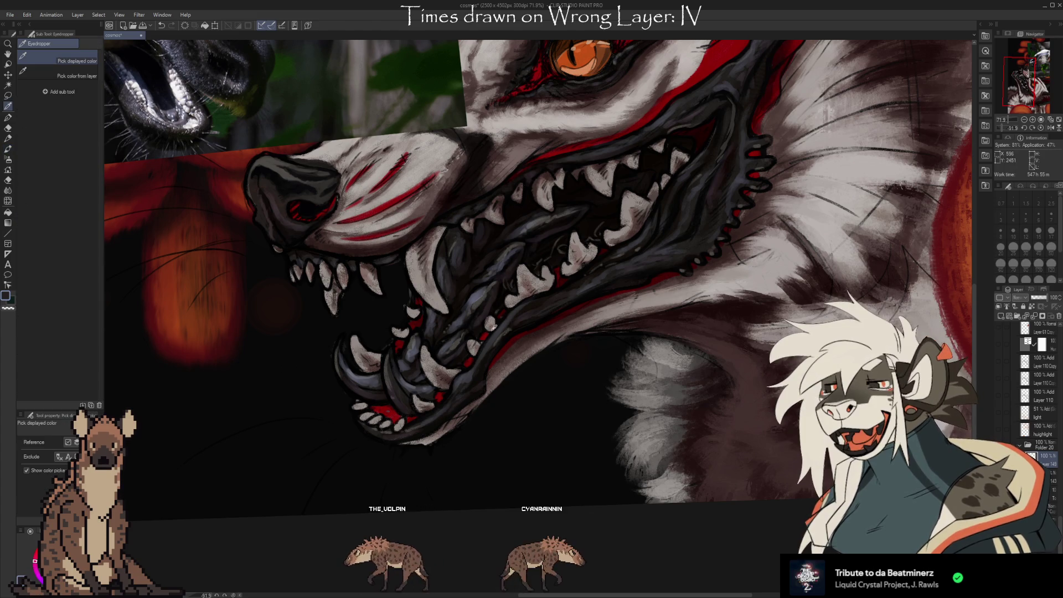
Sample jaw shades down to a dark navy and paint over the lower teeth and gums.
alt+click(483, 332)
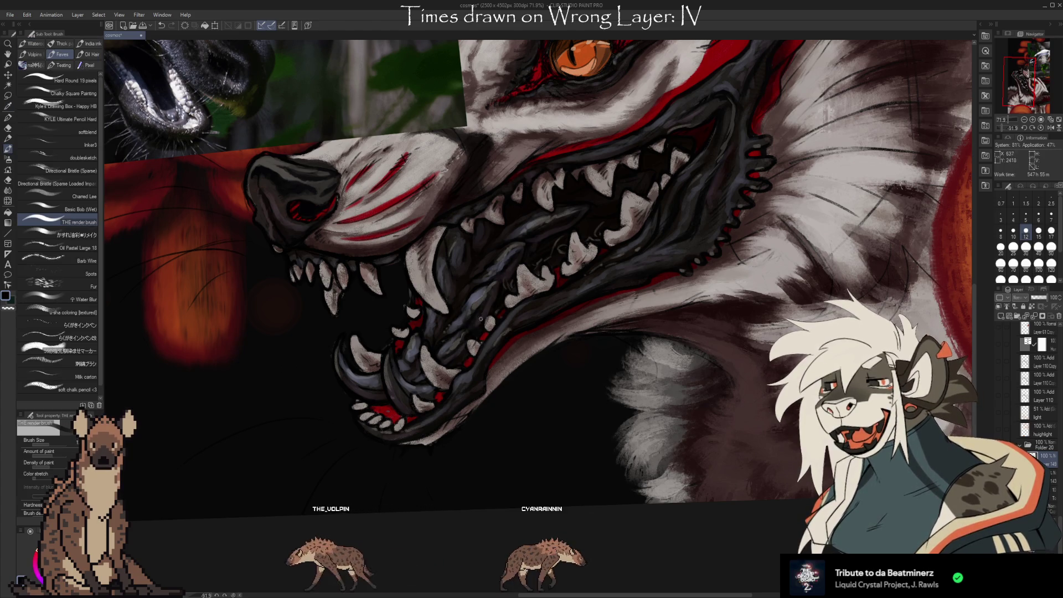
alt+click(476, 316)
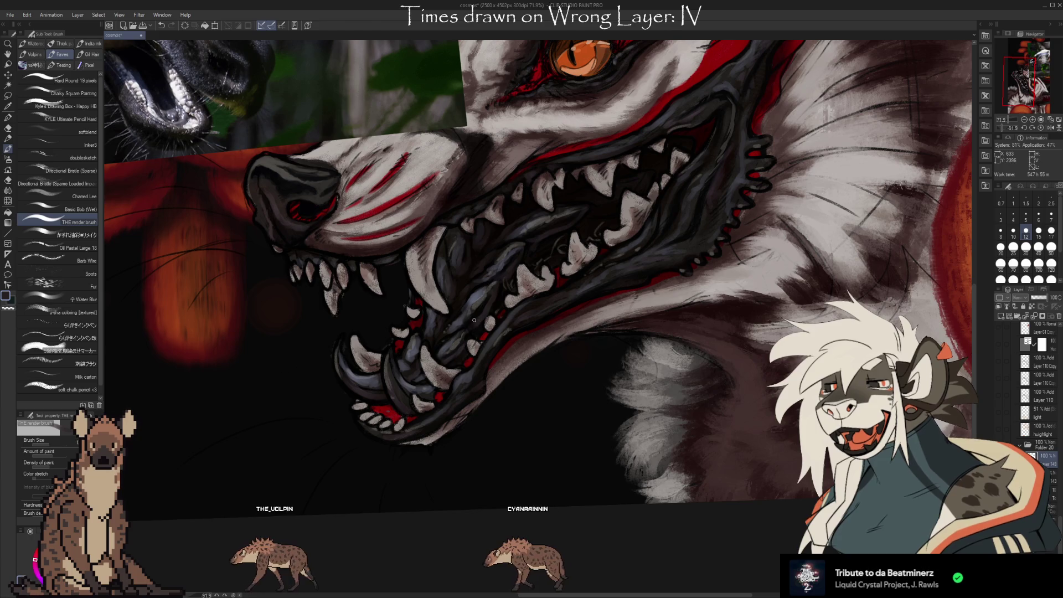
alt+click(504, 288)
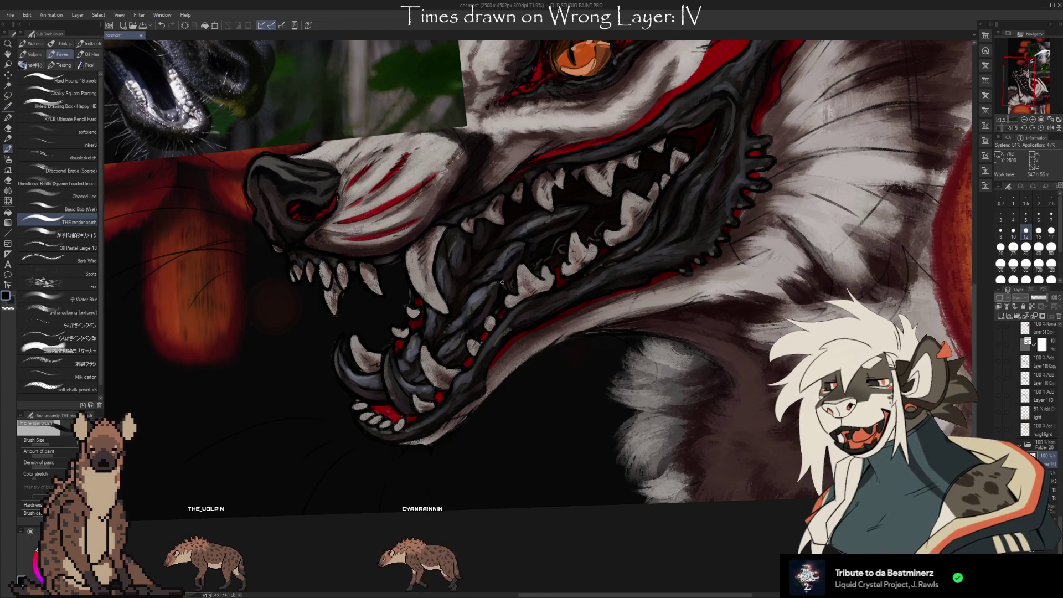
alt+click(491, 284)
alt+click(507, 276)
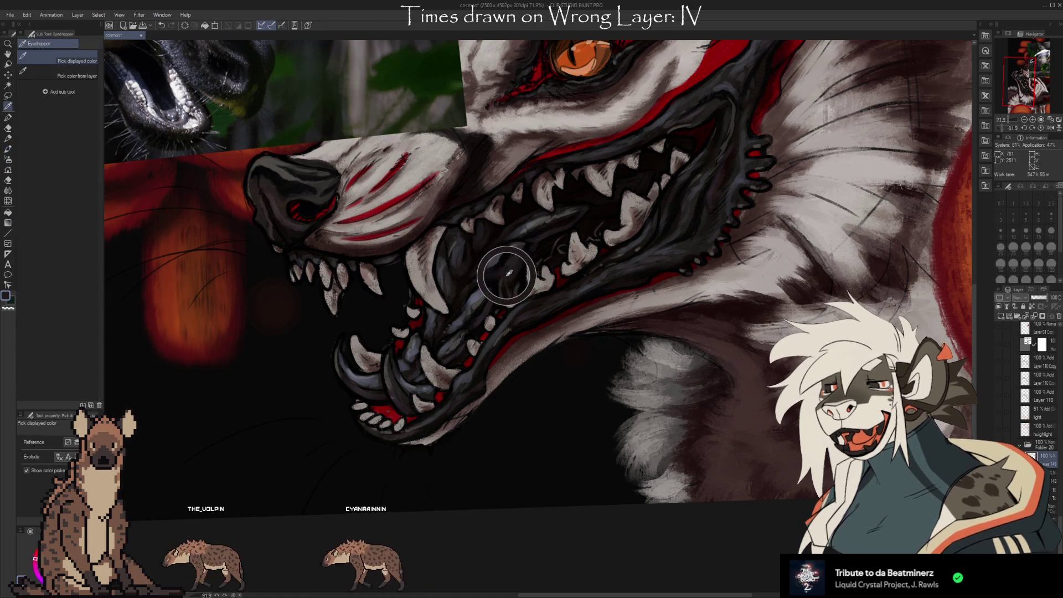
alt+click(509, 271)
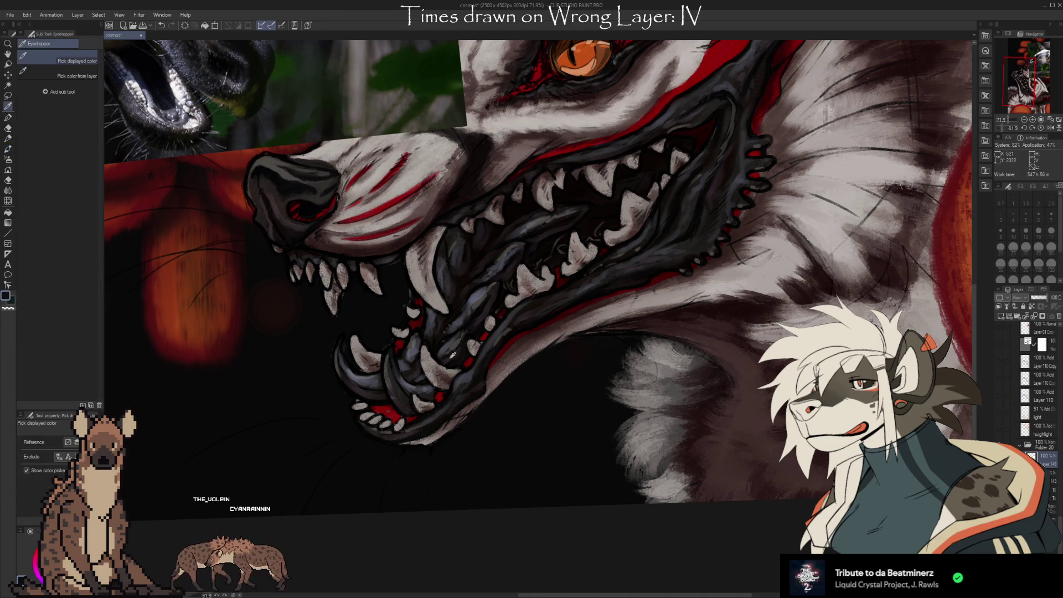
alt+click(452, 357)
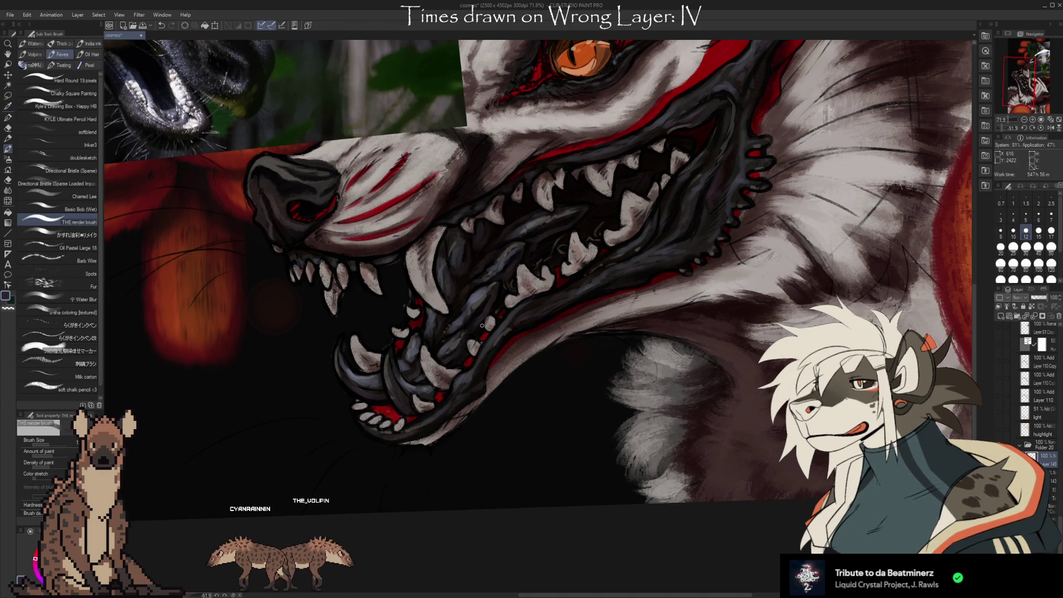
alt+click(465, 332)
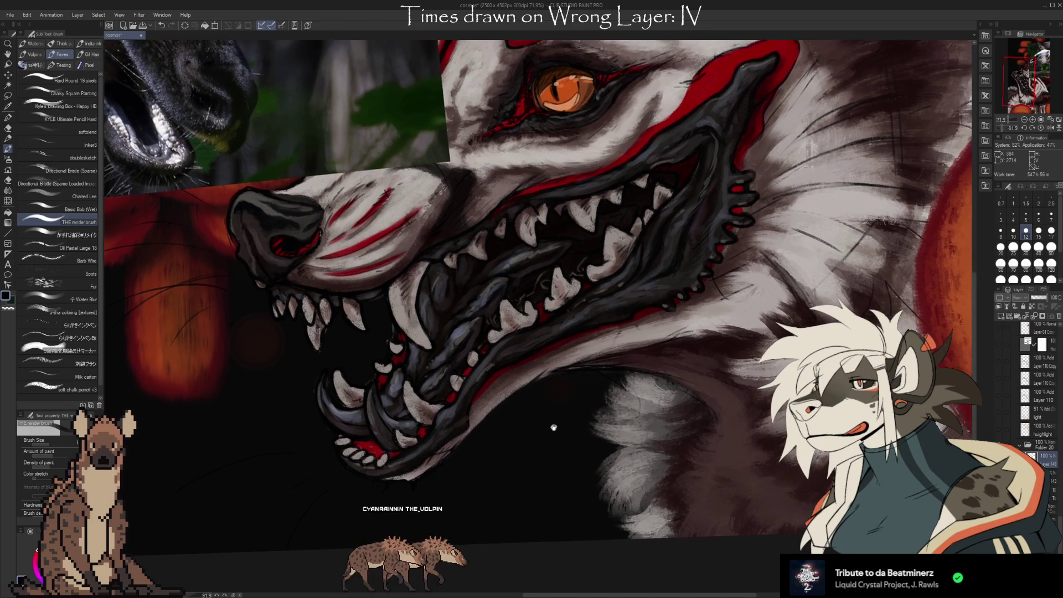
drag(616, 426, 551, 432)
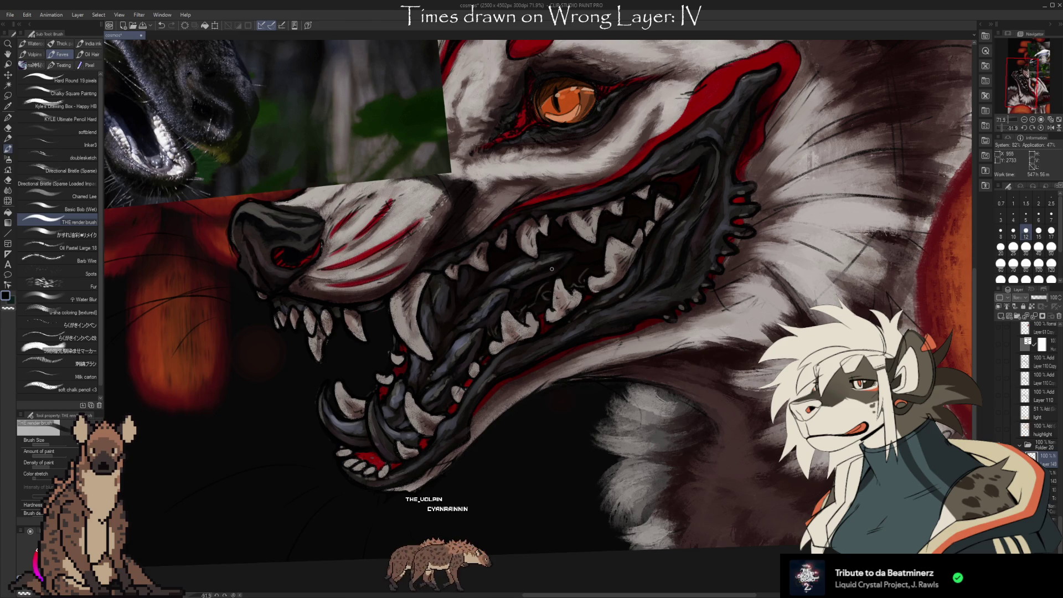
Sample reds from the mouth and paint red gum accents between the lower front teeth.
drag(554, 375, 685, 434)
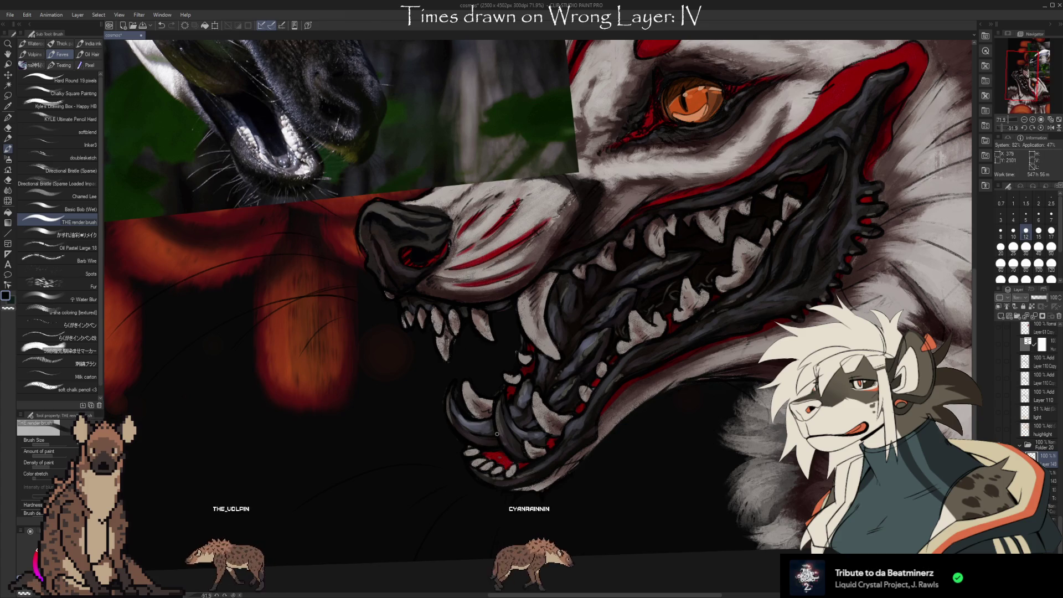
key(i)
click(526, 462)
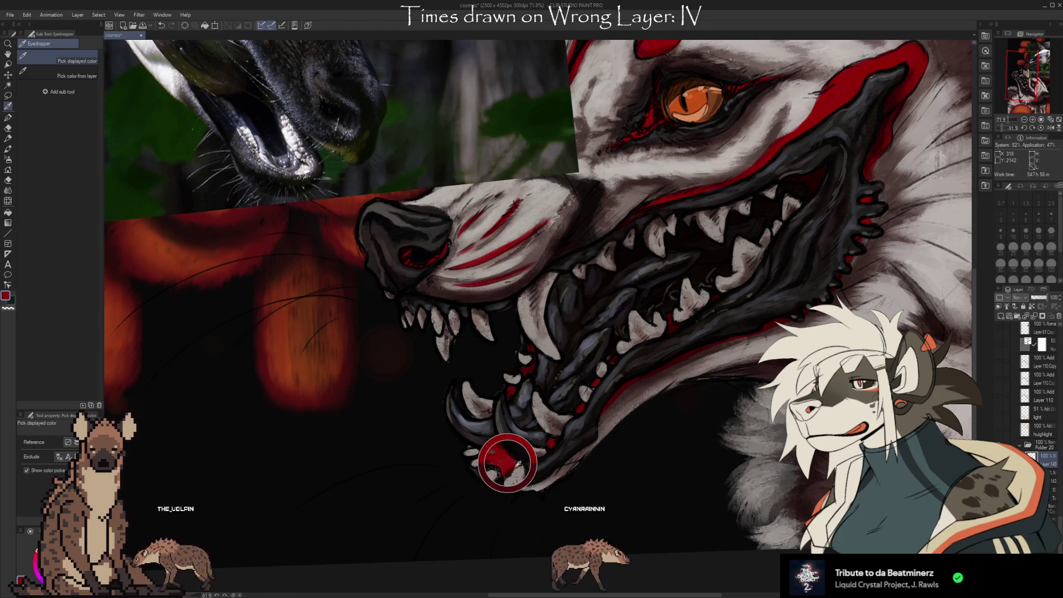
key(b)
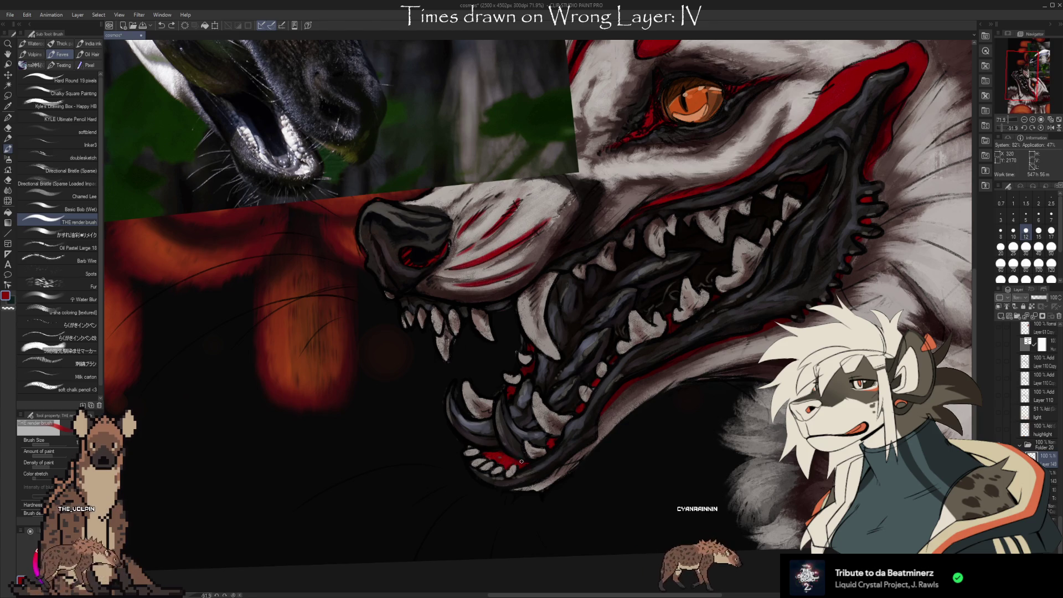
alt+click(509, 459)
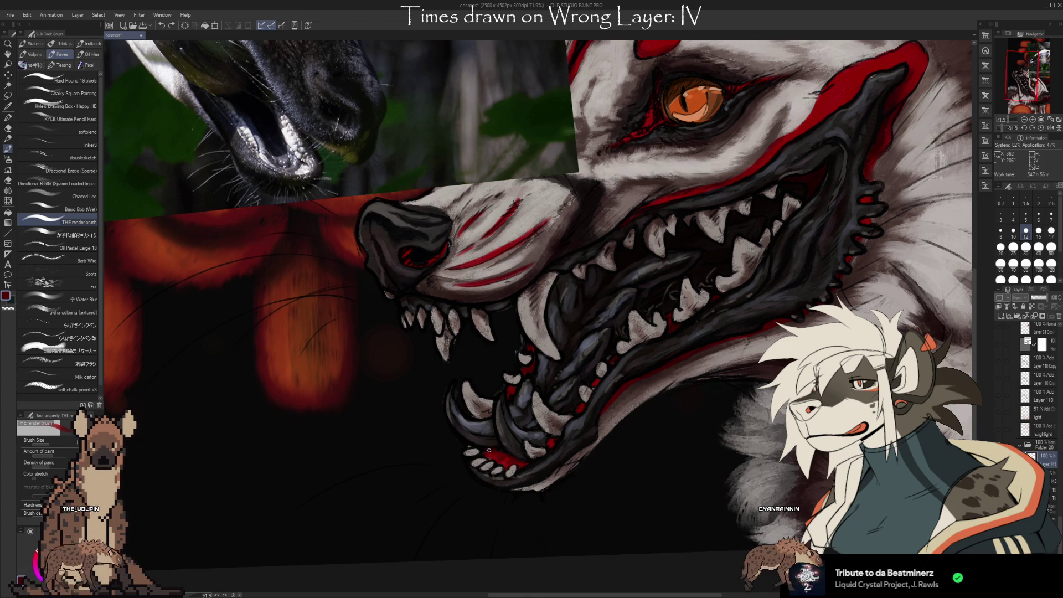
key(alt)
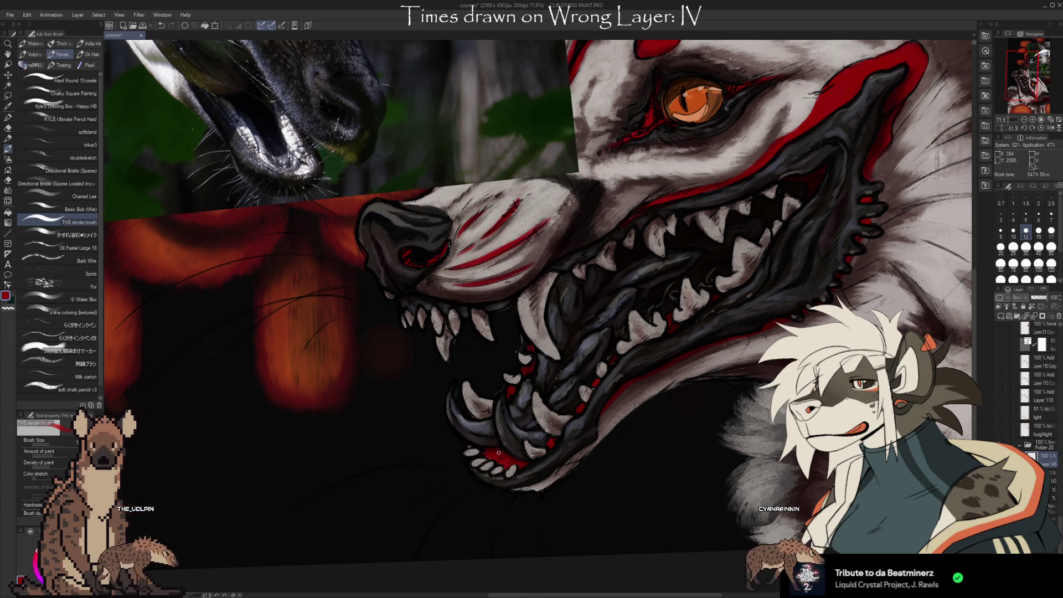
key(alt)
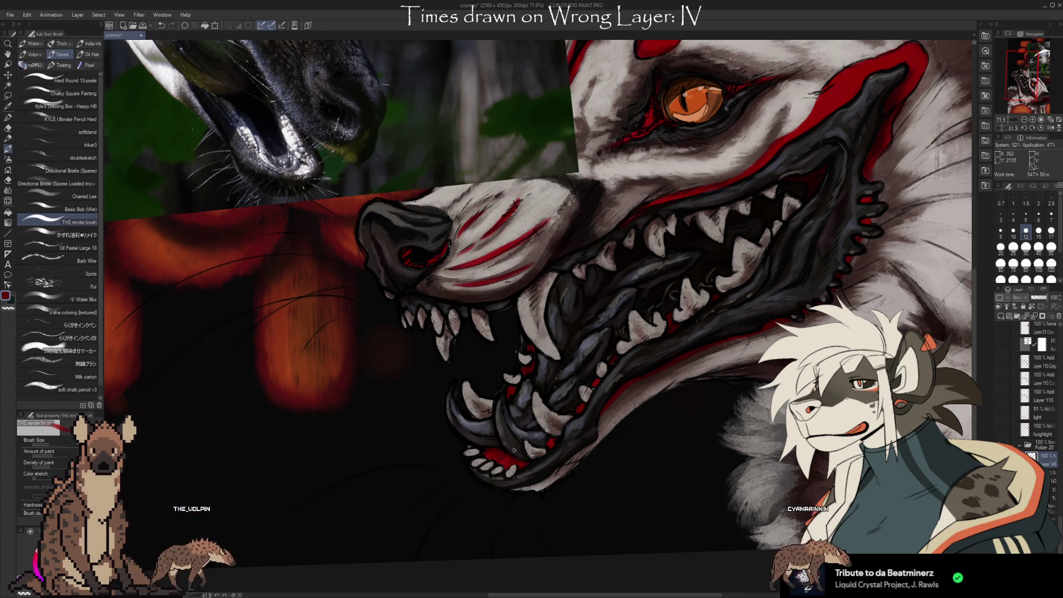
alt+click(511, 460)
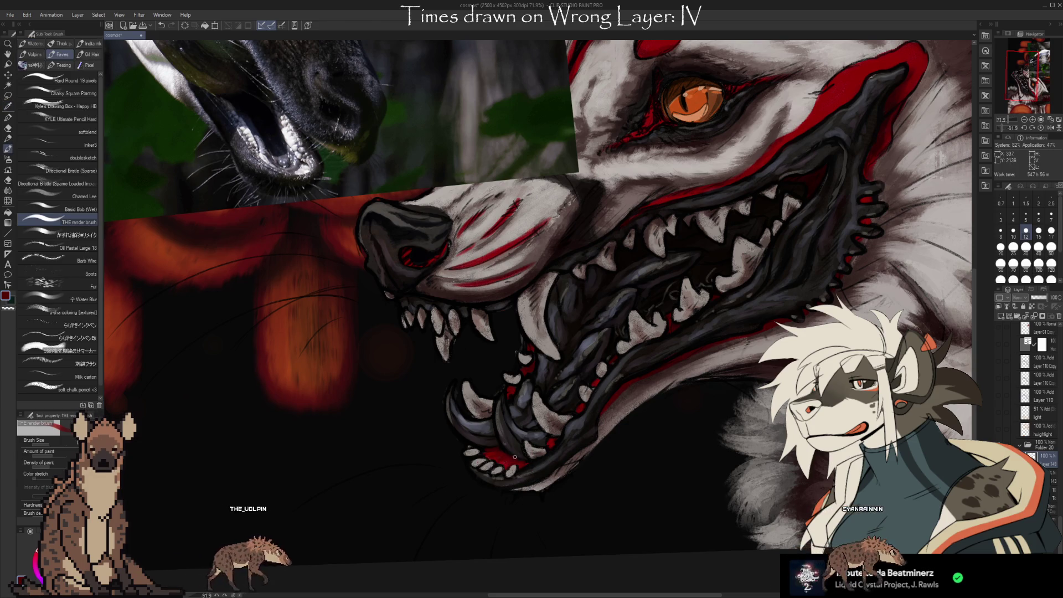
key(alt)
key(alt)
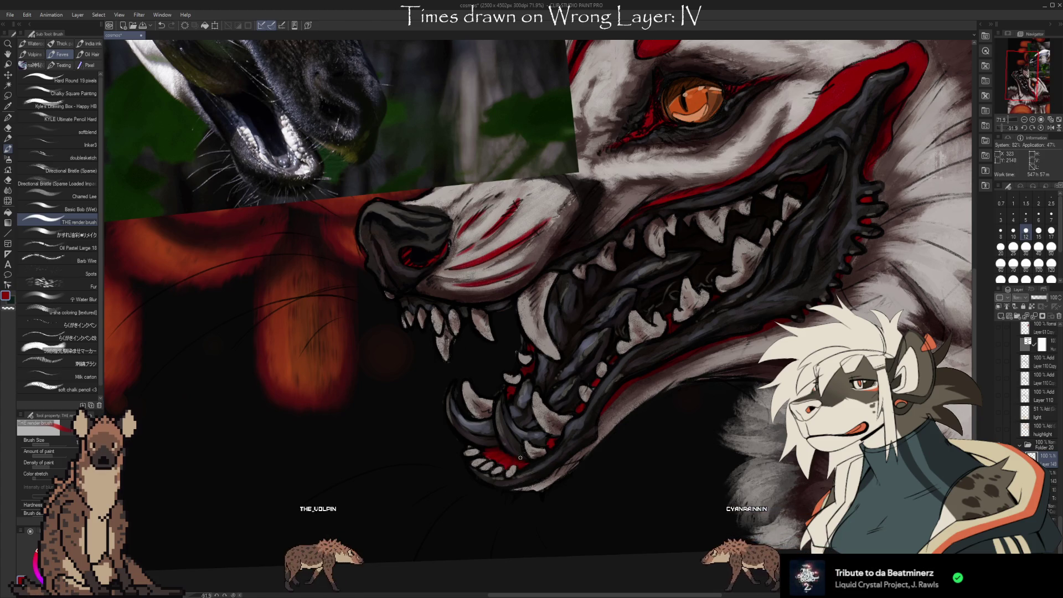
key(e)
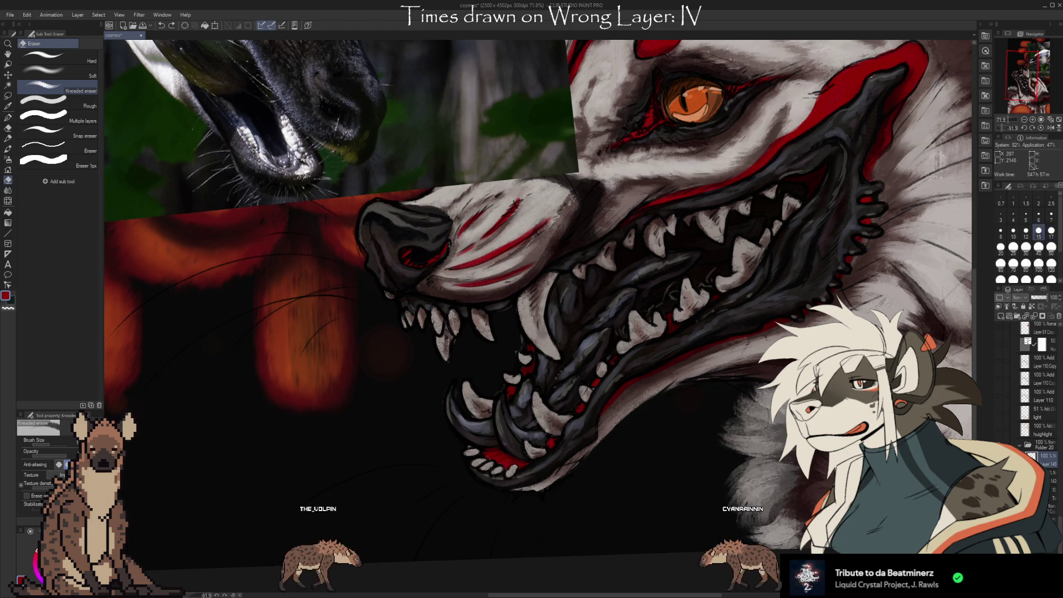
Sample maroon, near-black and red tones and deepen the gums around the lower front fangs.
key(b)
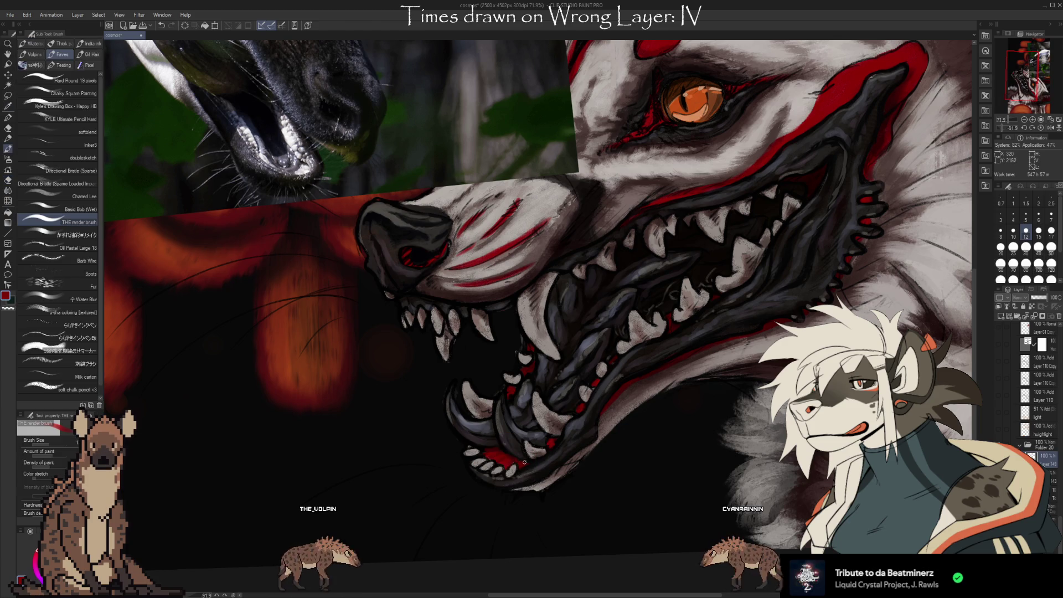
alt+click(522, 468)
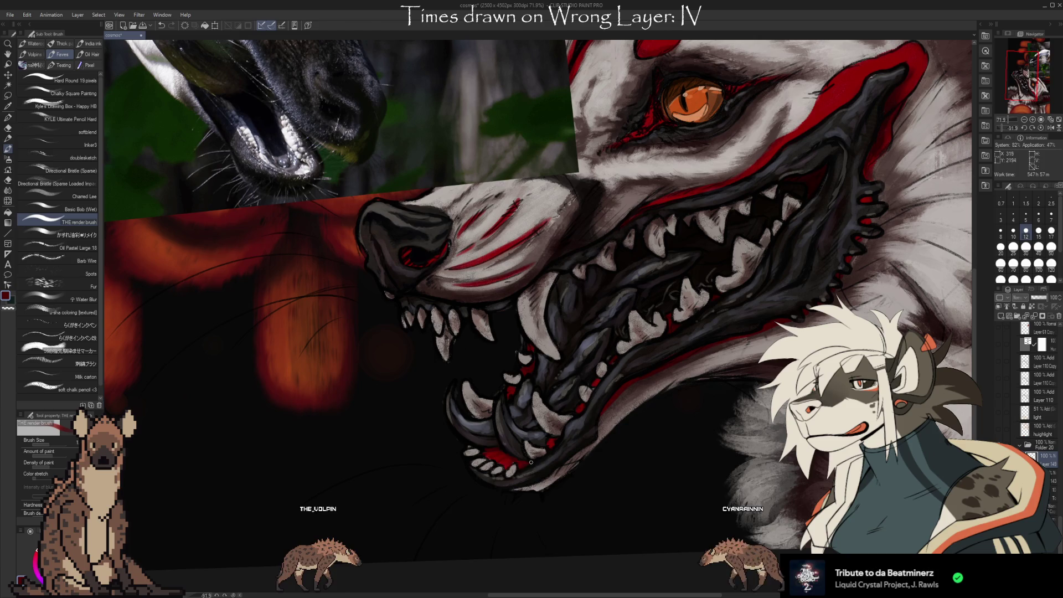
alt+click(527, 461)
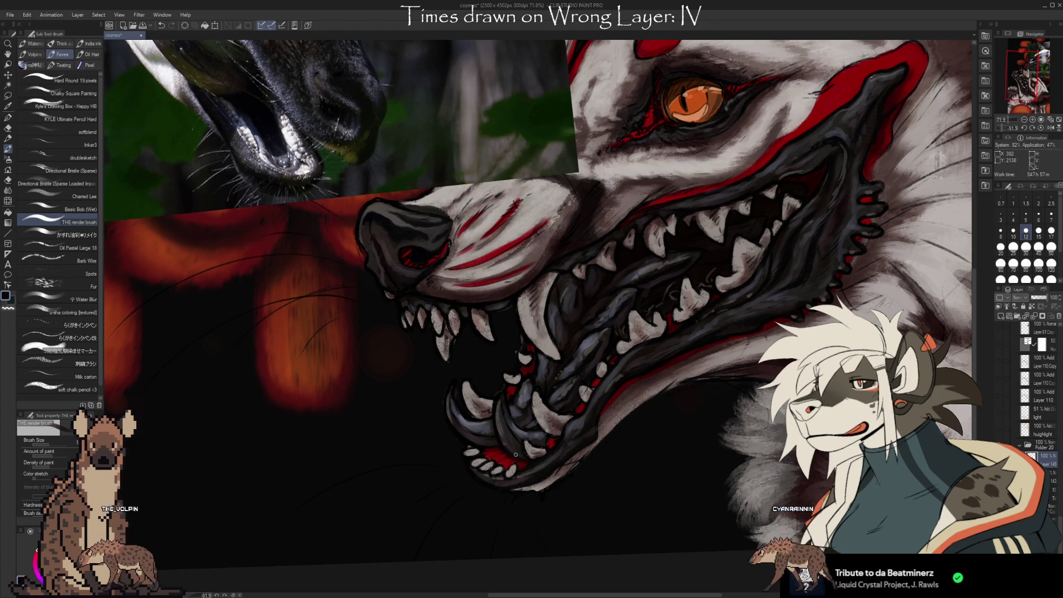
alt+click(513, 460)
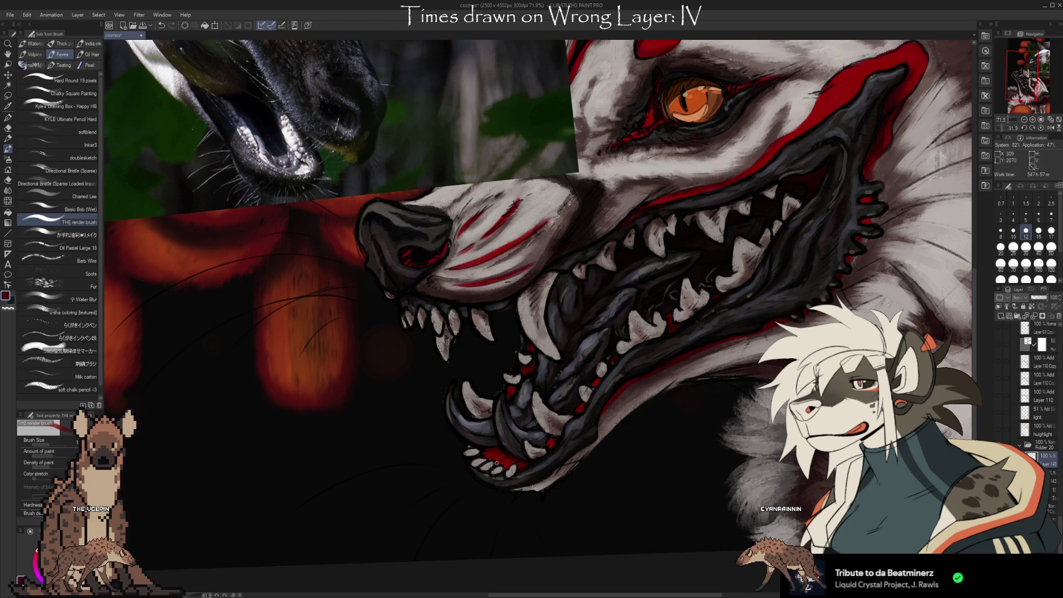
alt+click(509, 462)
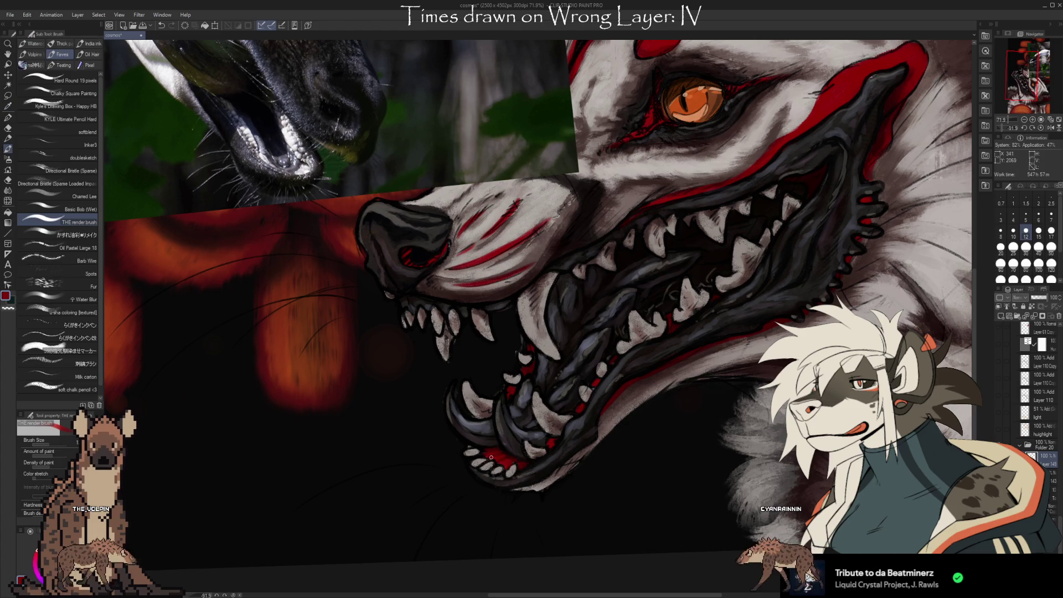
alt+click(491, 456)
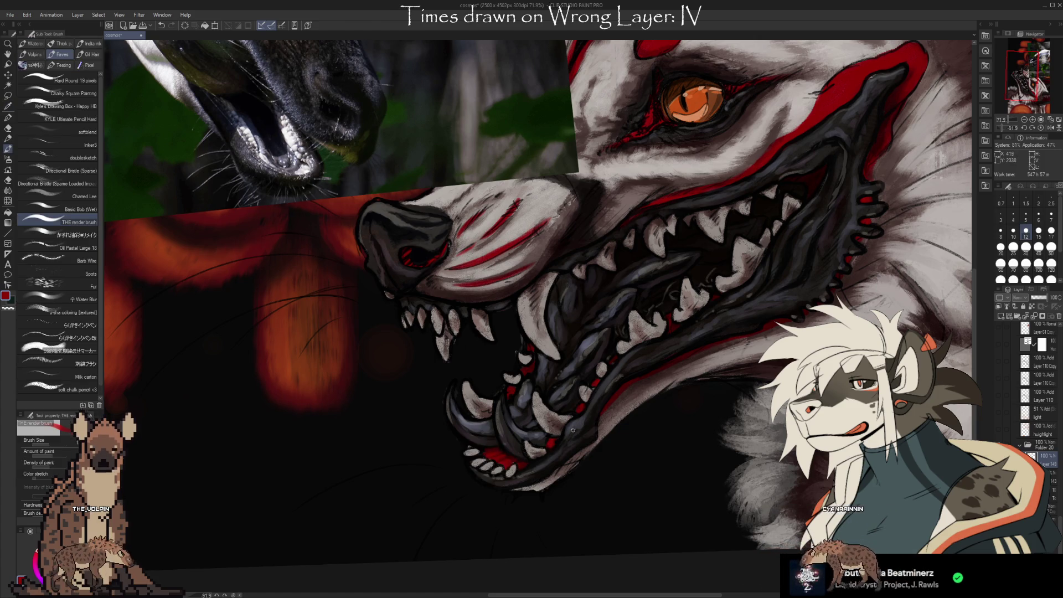
key(i)
alt+click(522, 460)
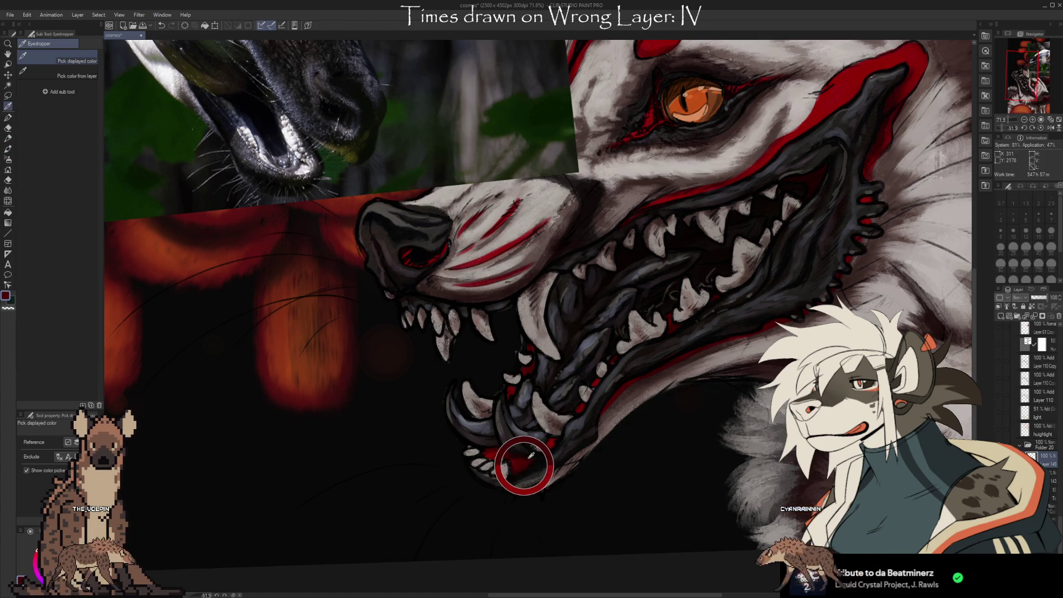
alt+click(551, 443)
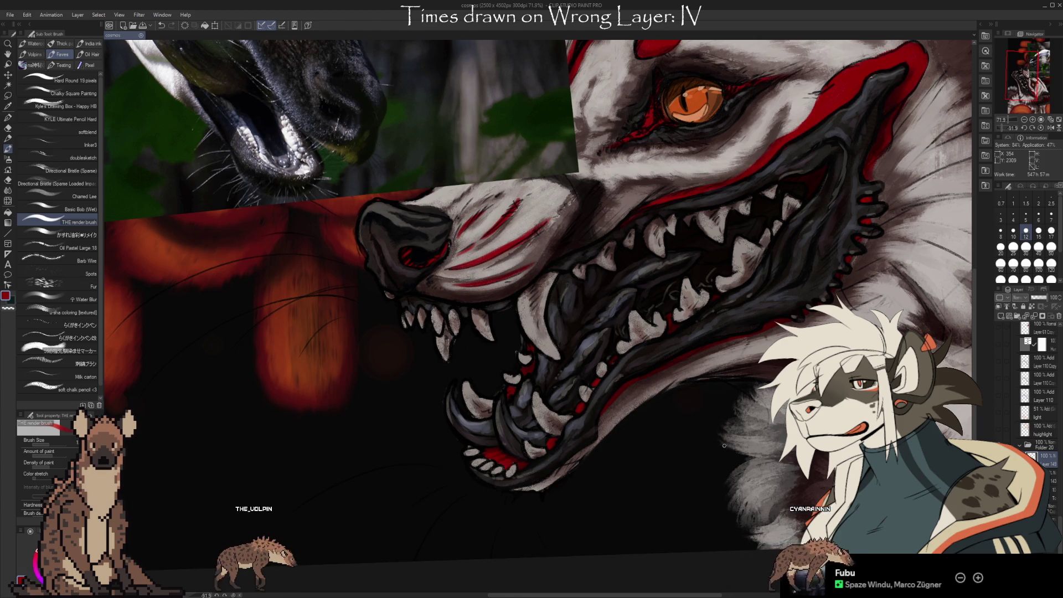
Zoom out, select Layer 148 with the Kneaded eraser, and erase the okapi photo over the muzzle.
drag(695, 444, 704, 513)
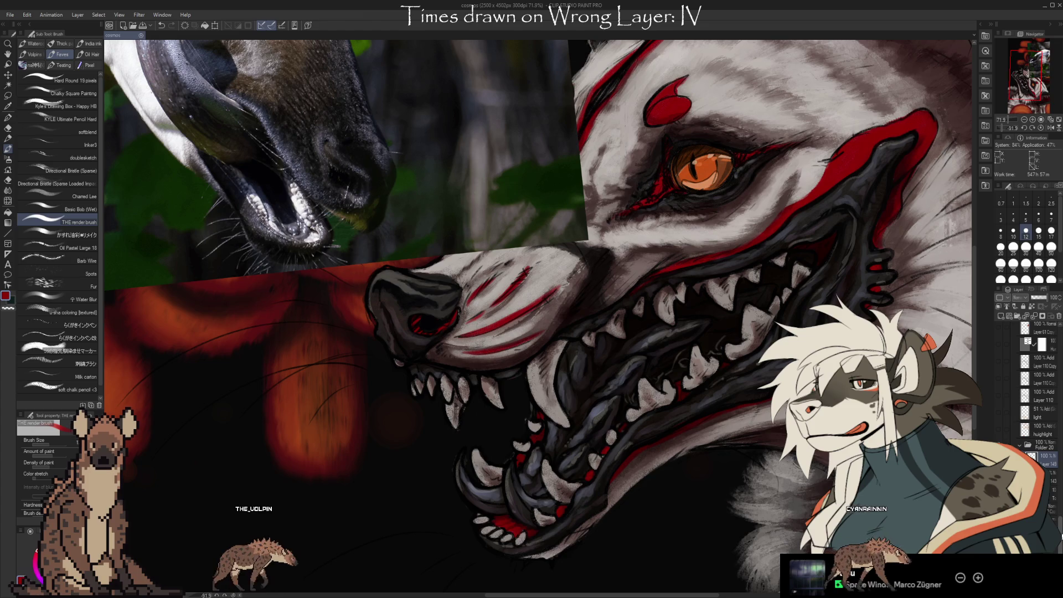
scroll(1032, 421, down, 3)
click(1033, 455)
key(e)
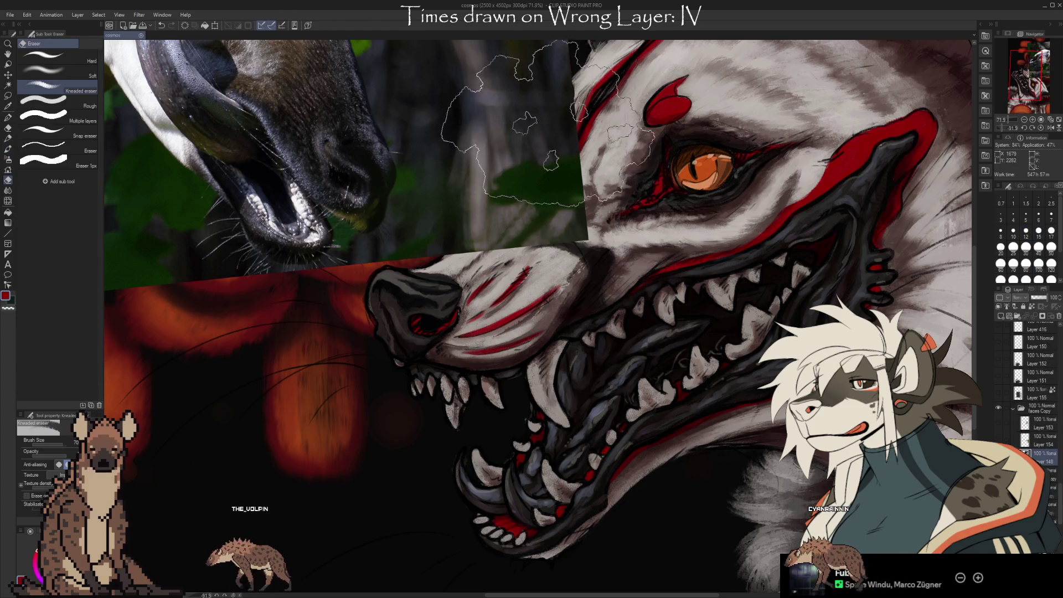
scroll(576, 332, down, 3)
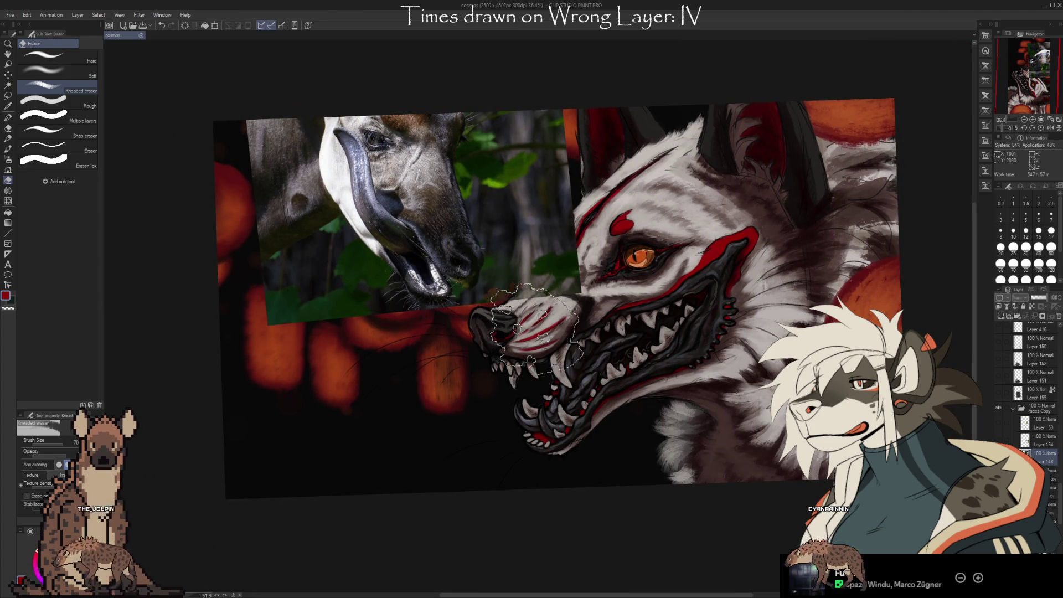
drag(536, 327, 590, 279)
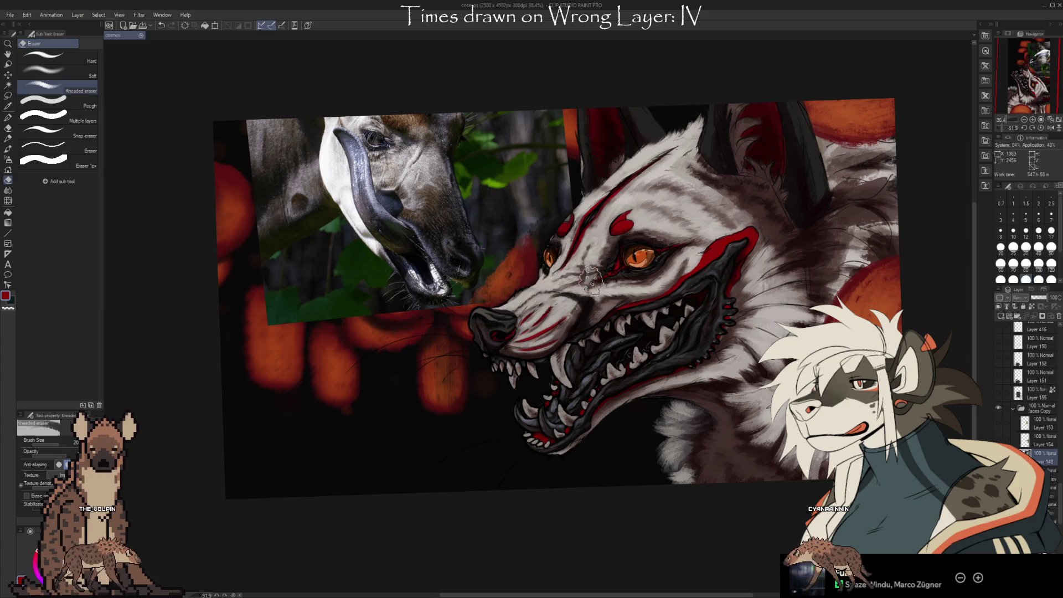
Erase the okapi photo above the brow, its lower-left corner and a spot near its chin.
mouse_move(529, 274)
mouse_down()
mouse_move(560, 171)
mouse_move(486, 200)
mouse_move(505, 216)
mouse_up()
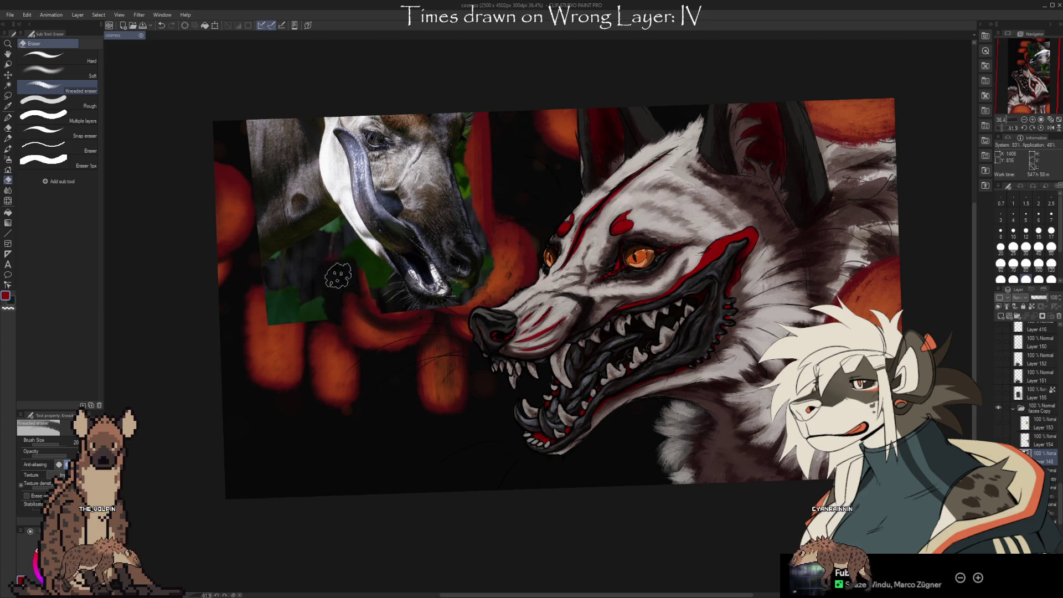
mouse_move(325, 260)
mouse_down()
mouse_move(308, 308)
mouse_move(266, 255)
mouse_move(244, 183)
mouse_move(280, 261)
mouse_up()
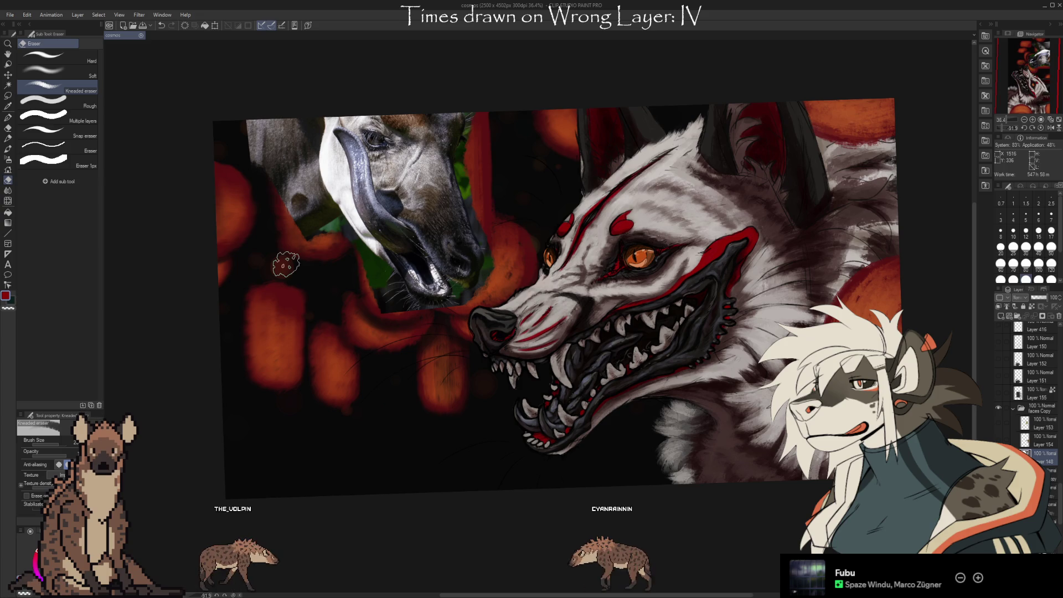
click(503, 287)
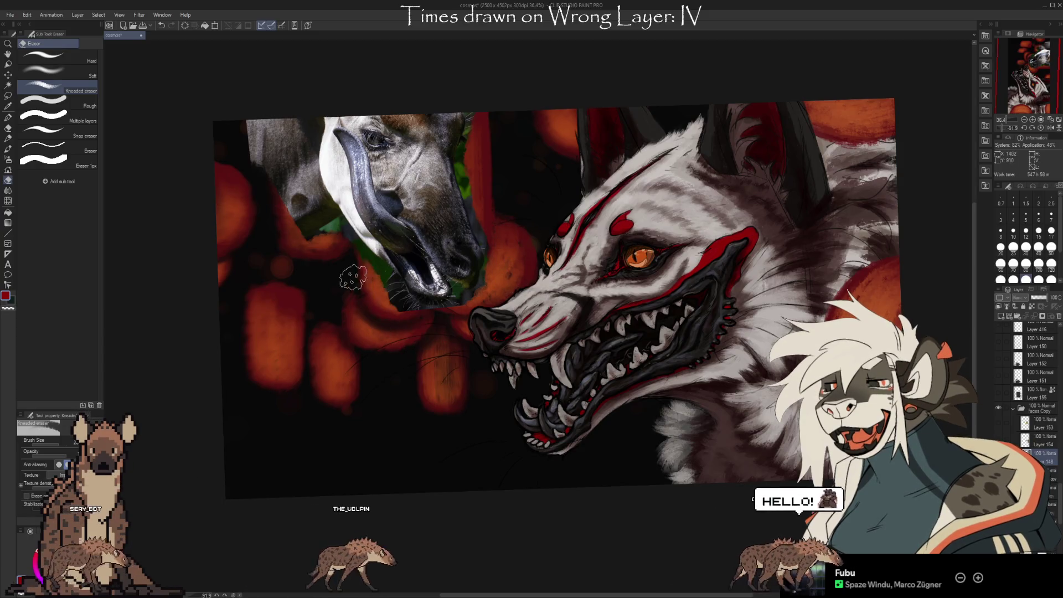
scroll(649, 410, up, 3)
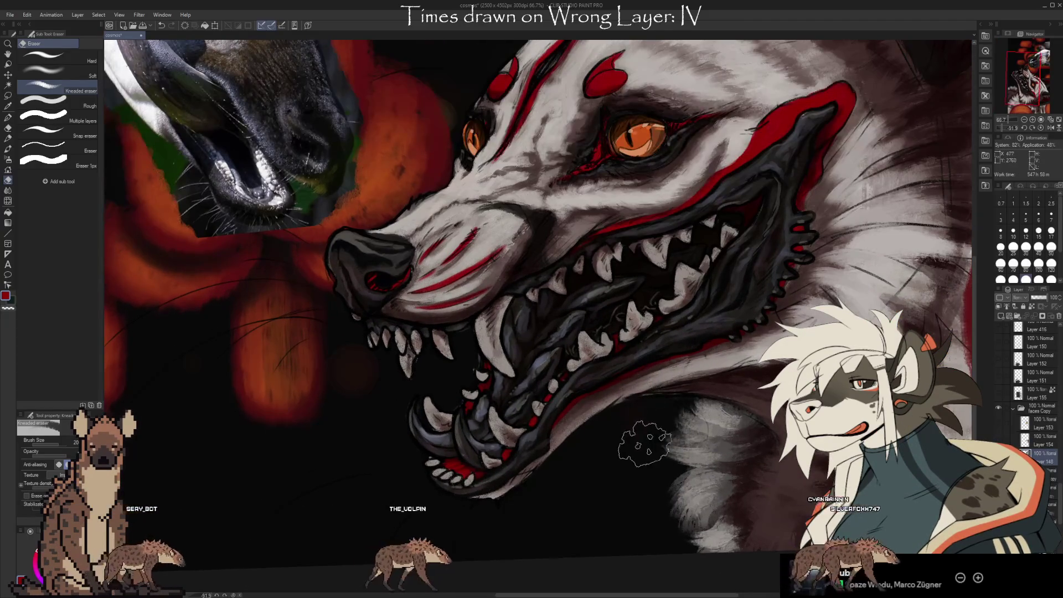
scroll(643, 421, down, 2)
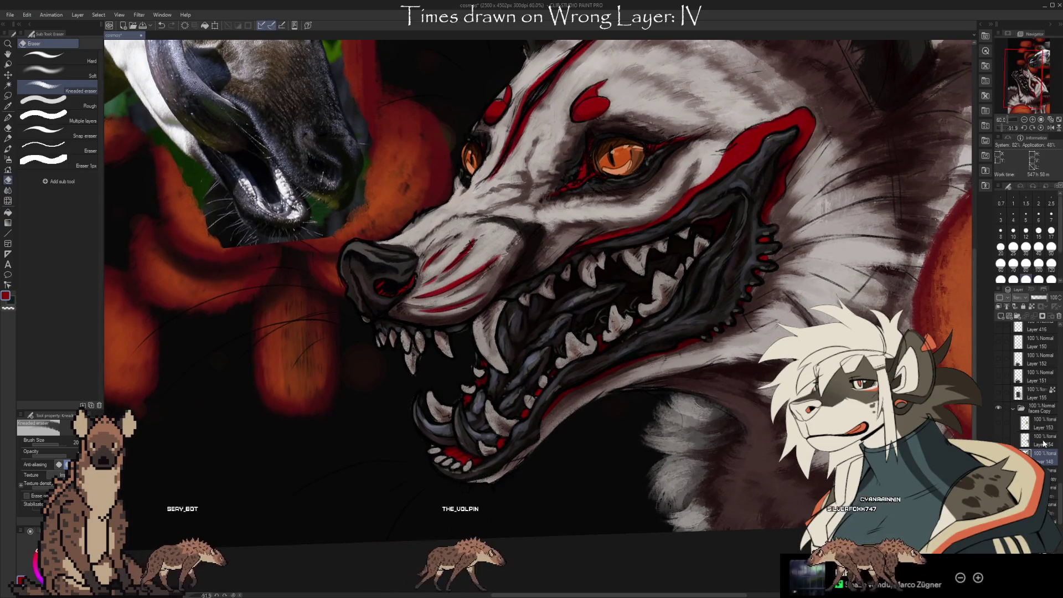
scroll(1061, 521, up, 1)
scroll(1062, 522, down, 5)
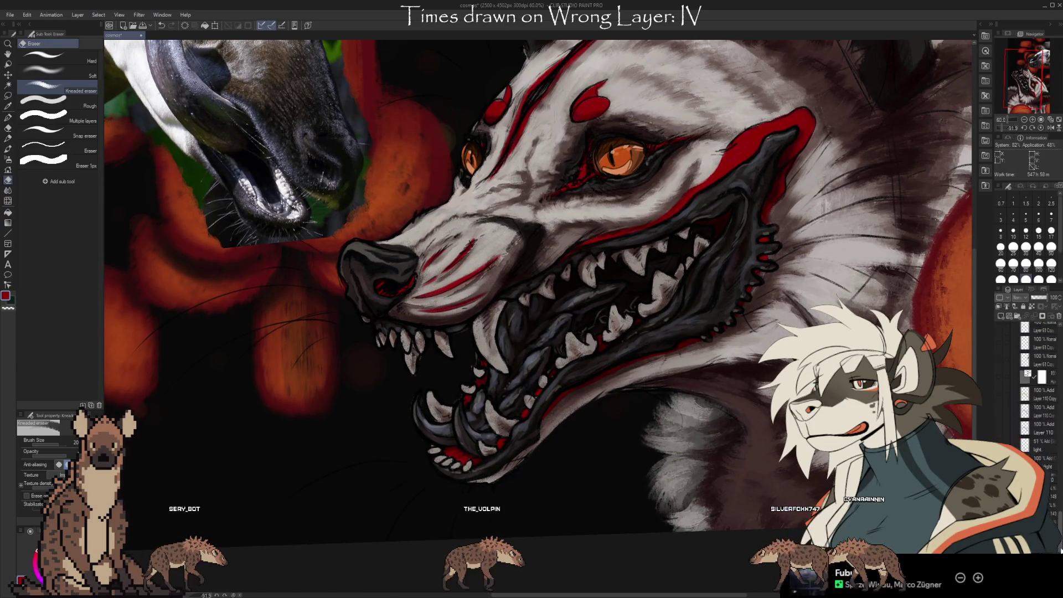
drag(769, 480, 725, 444)
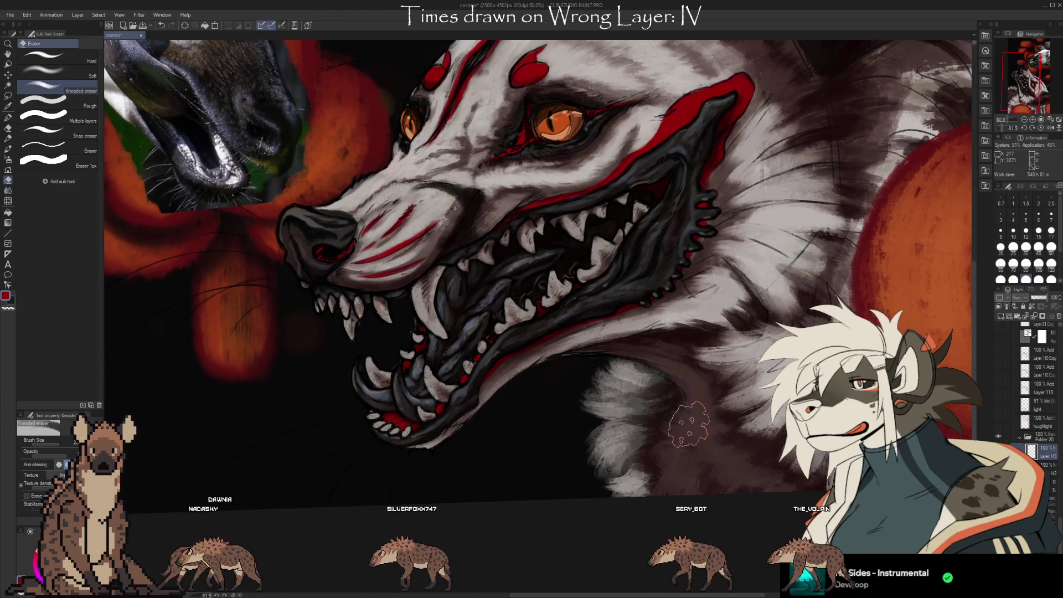
scroll(725, 443, down, 3)
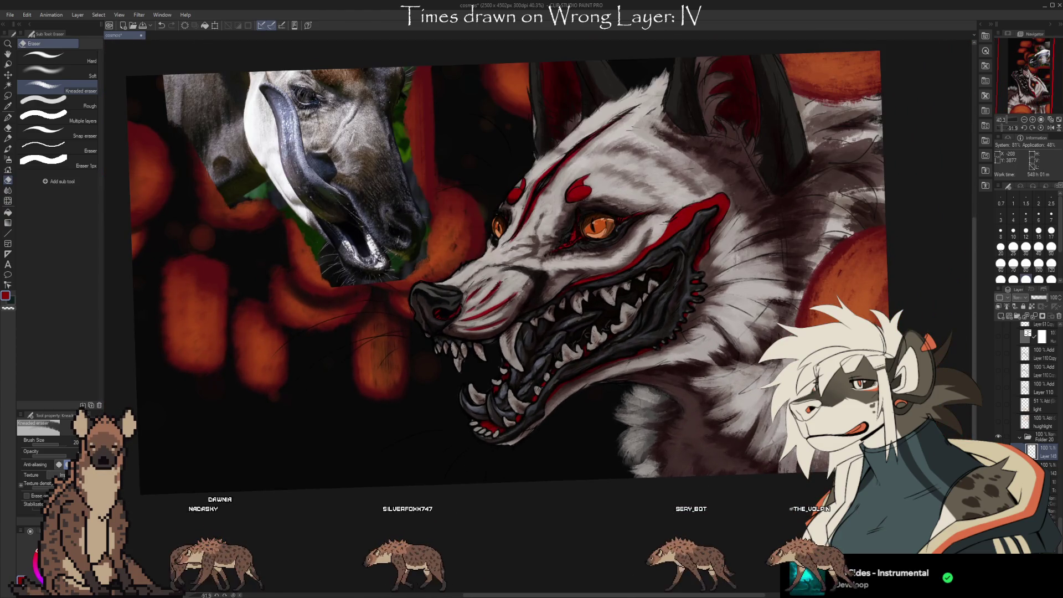
drag(725, 444, 736, 465)
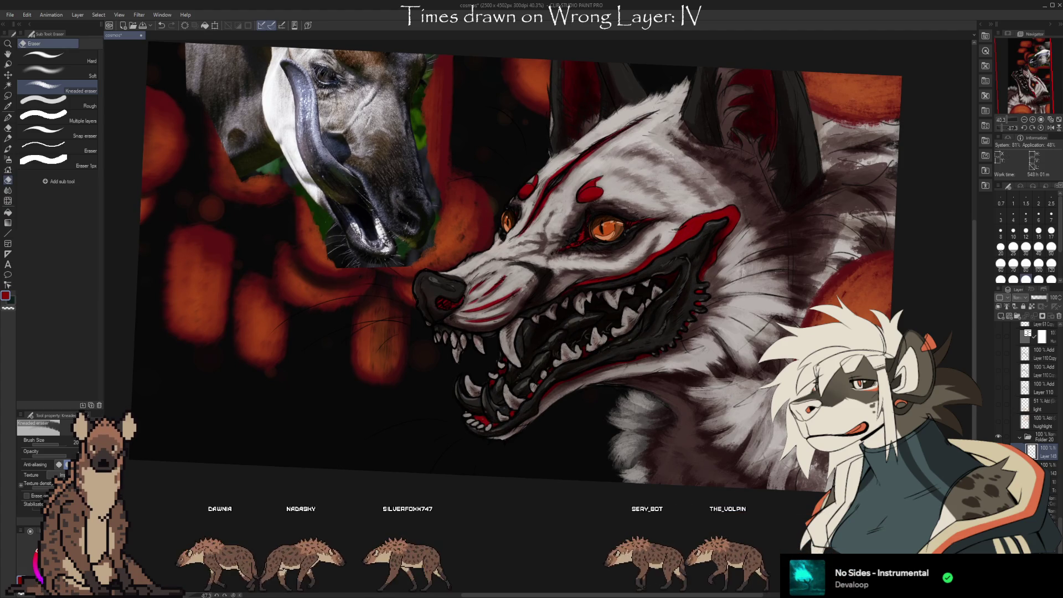
key(ctrl+z)
key(ctrl+z)
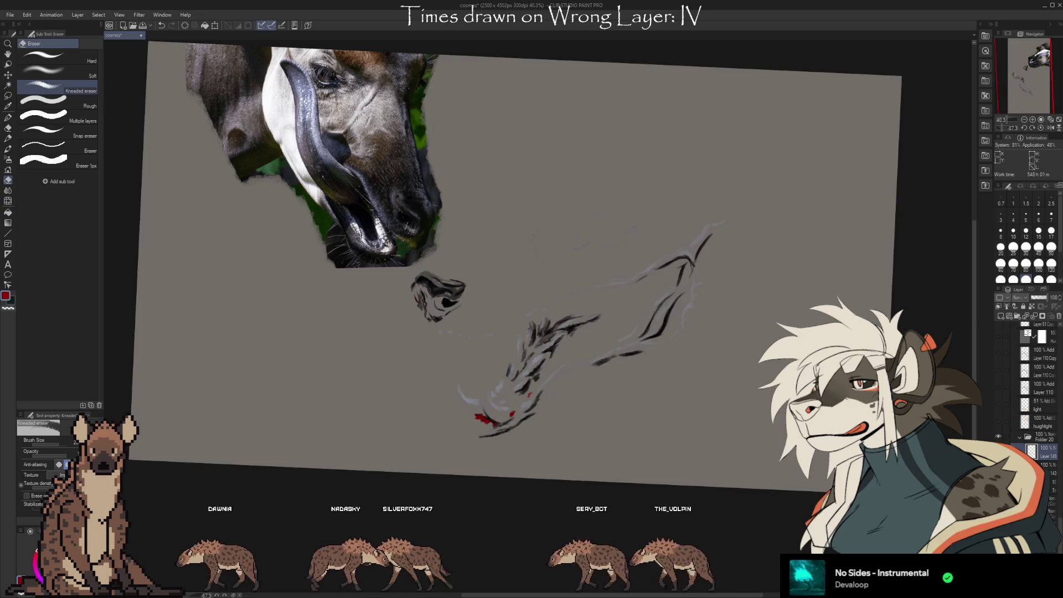
key(ctrl+y)
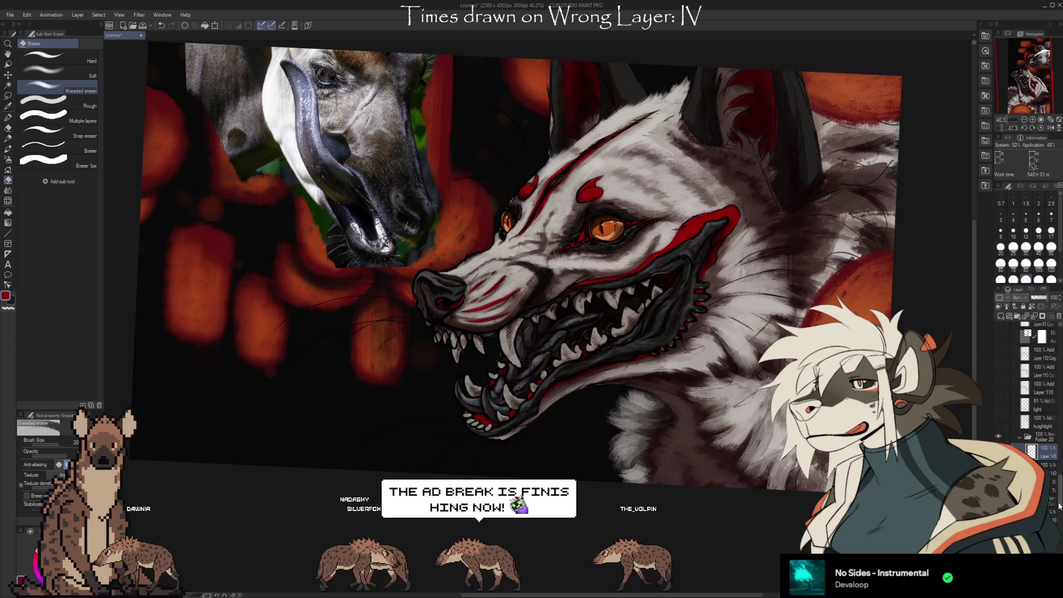
scroll(1030, 415, down, 3)
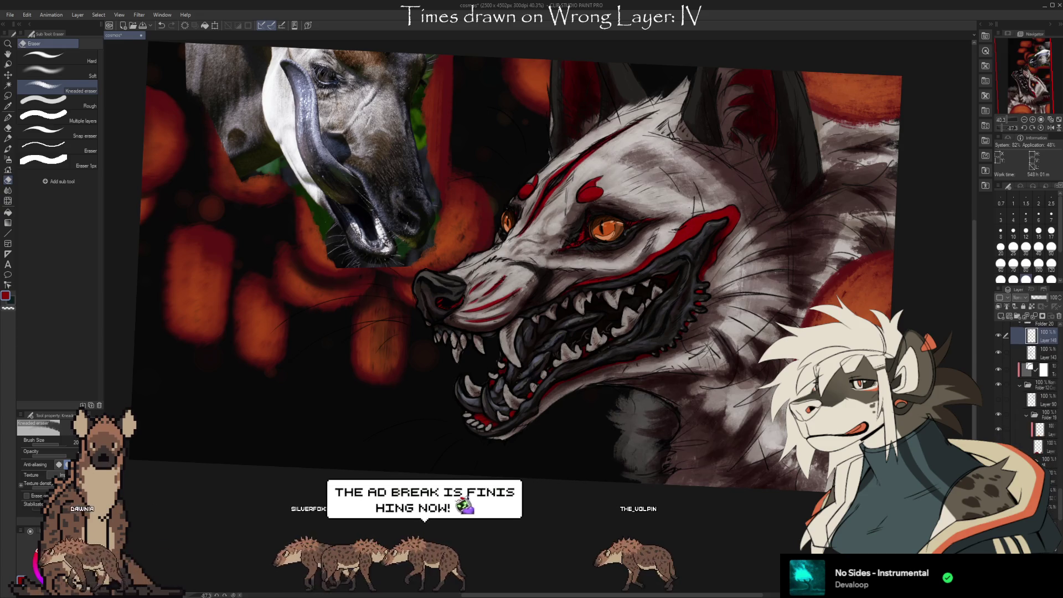
key(ctrl+z)
key(ctrl+y)
key(ctrl+z)
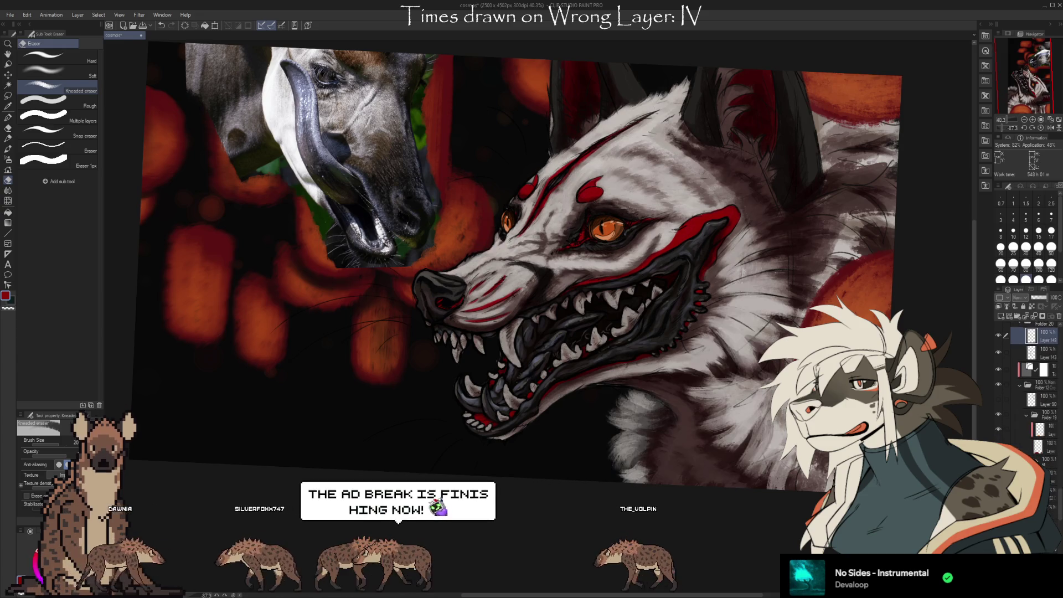
scroll(1027, 390, down, 3)
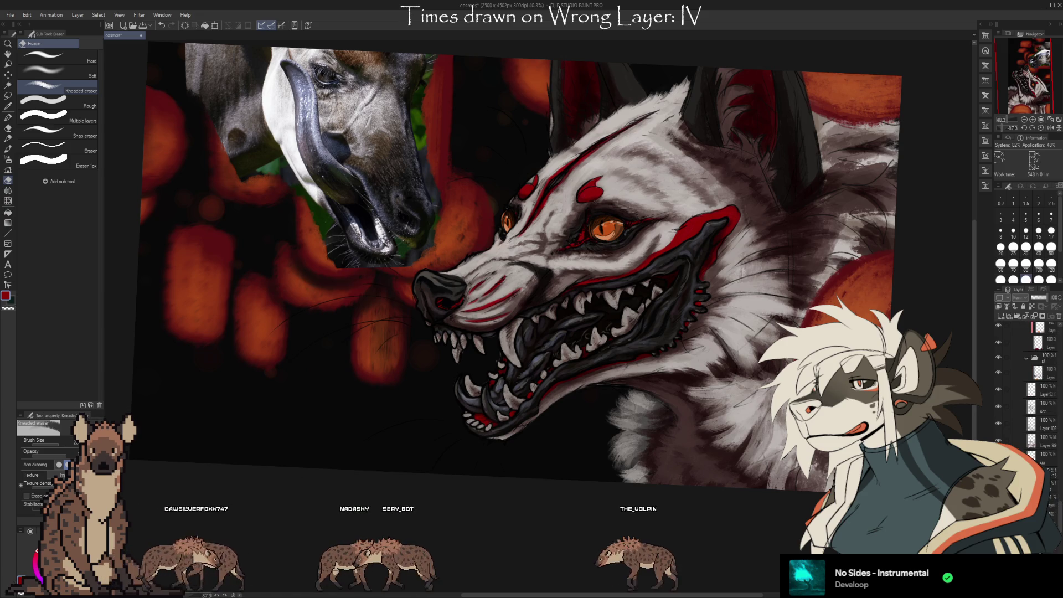
key(ctrl+z)
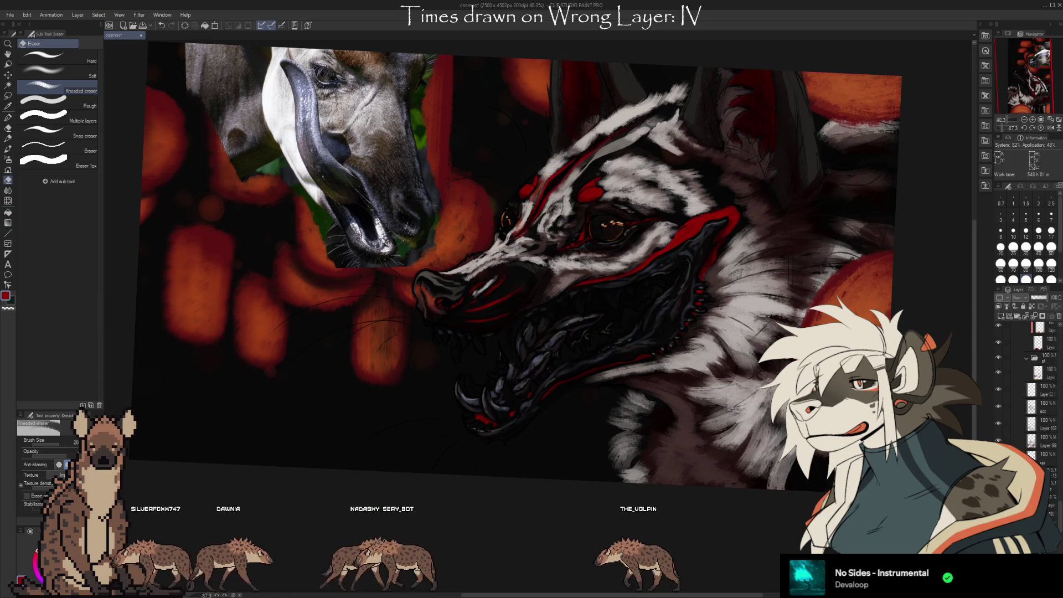
key(ctrl+y)
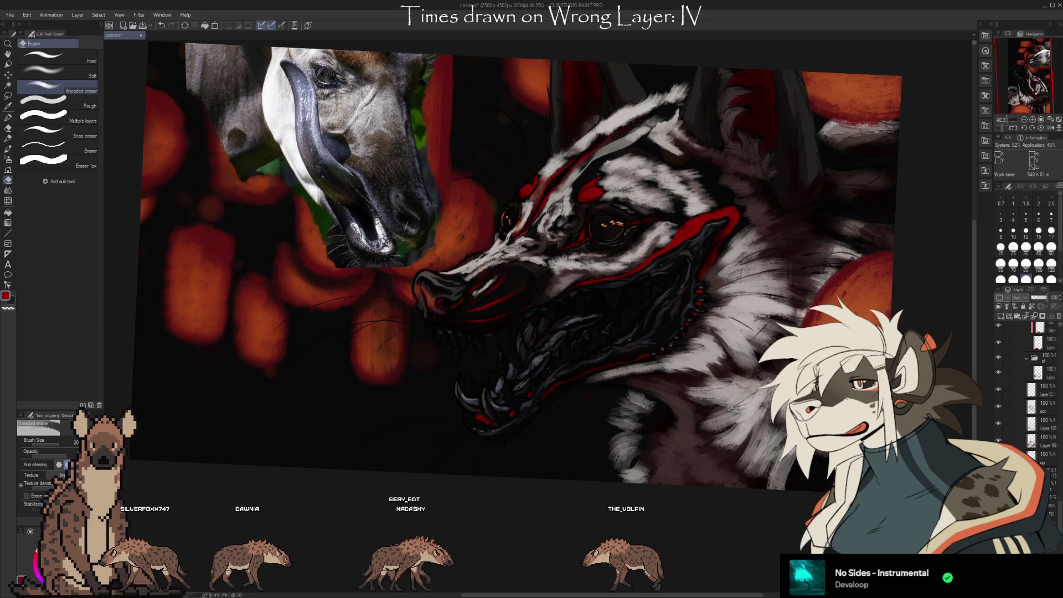
key(ctrl+y)
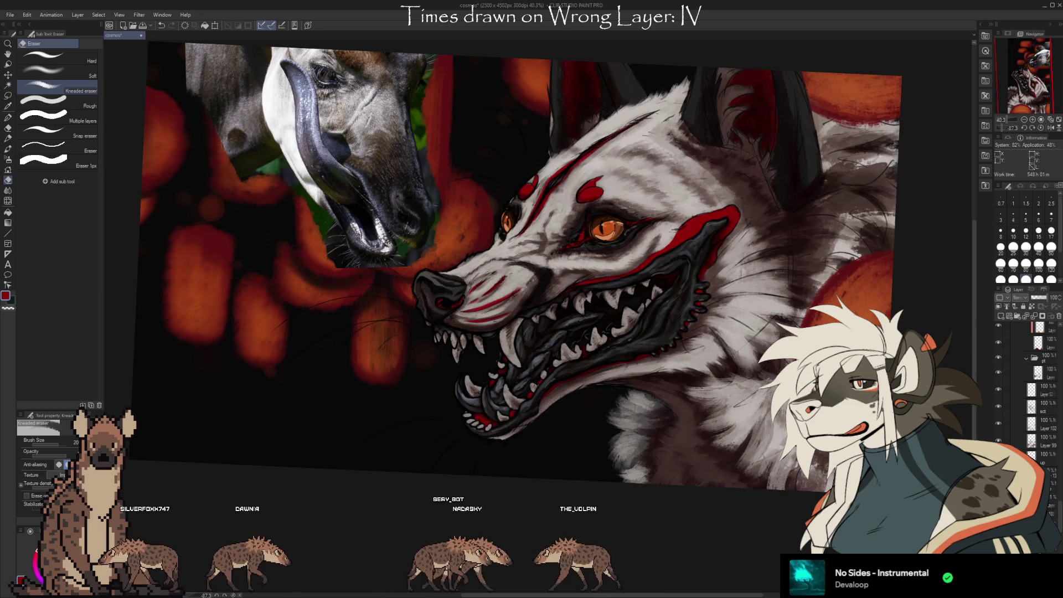
key(ctrl+z)
key(ctrl+y)
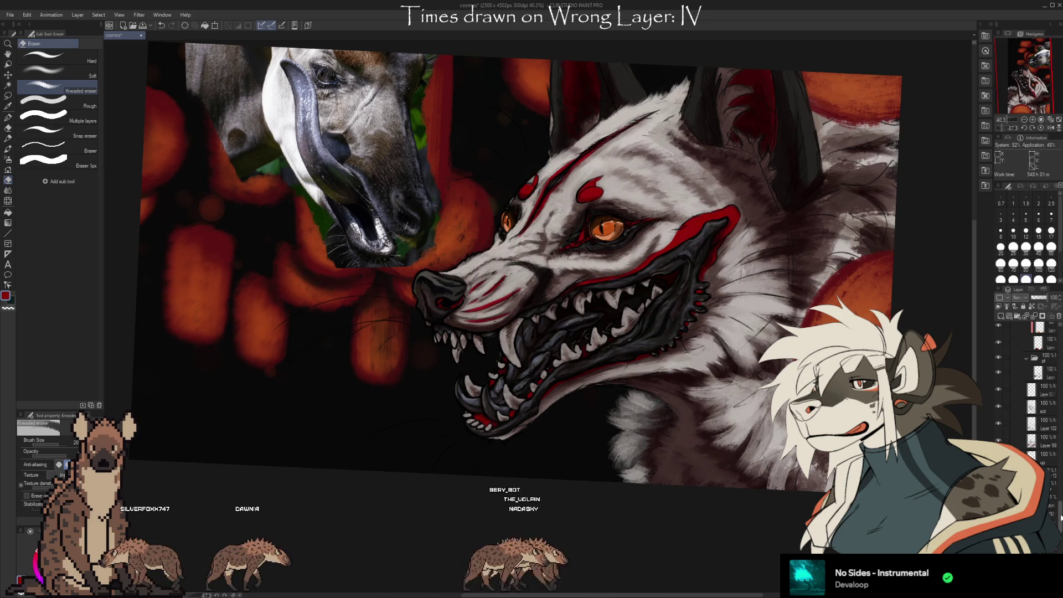
scroll(1061, 518, up, 5)
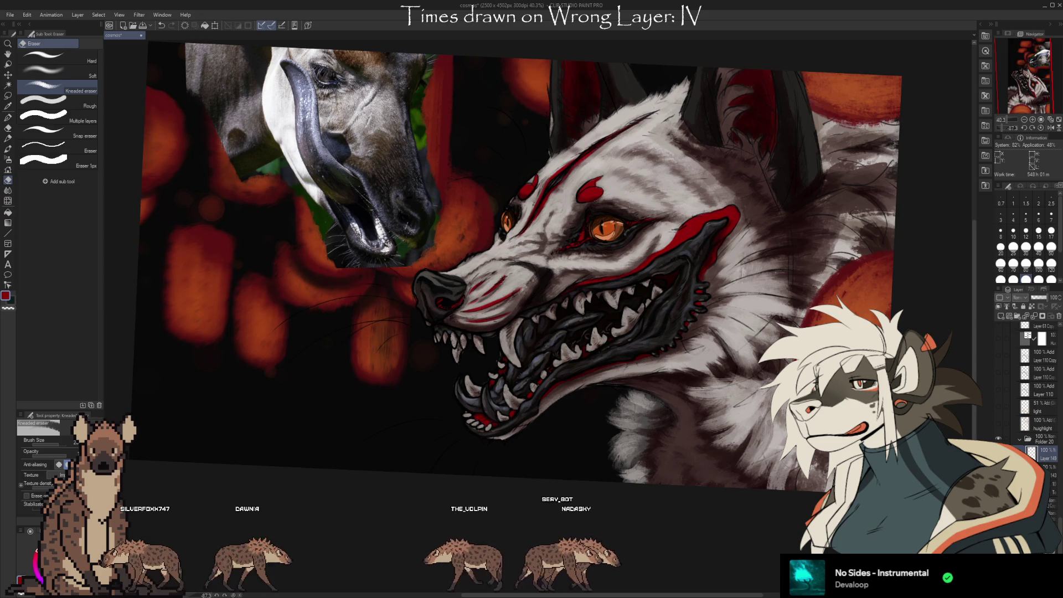
key(ctrl+z)
key(ctrl+y)
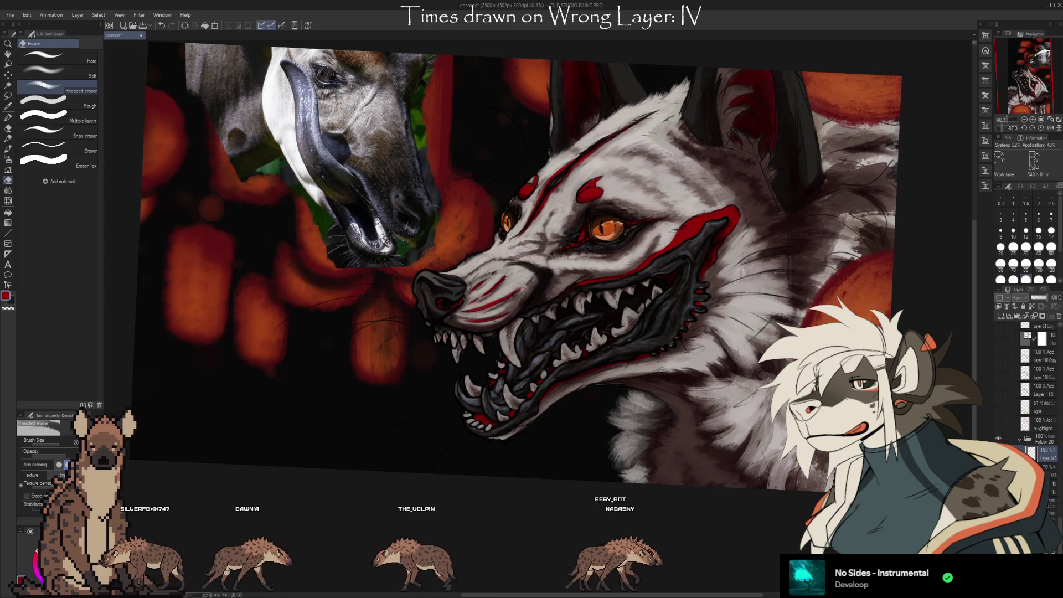
key(ctrl+z)
key(ctrl+y)
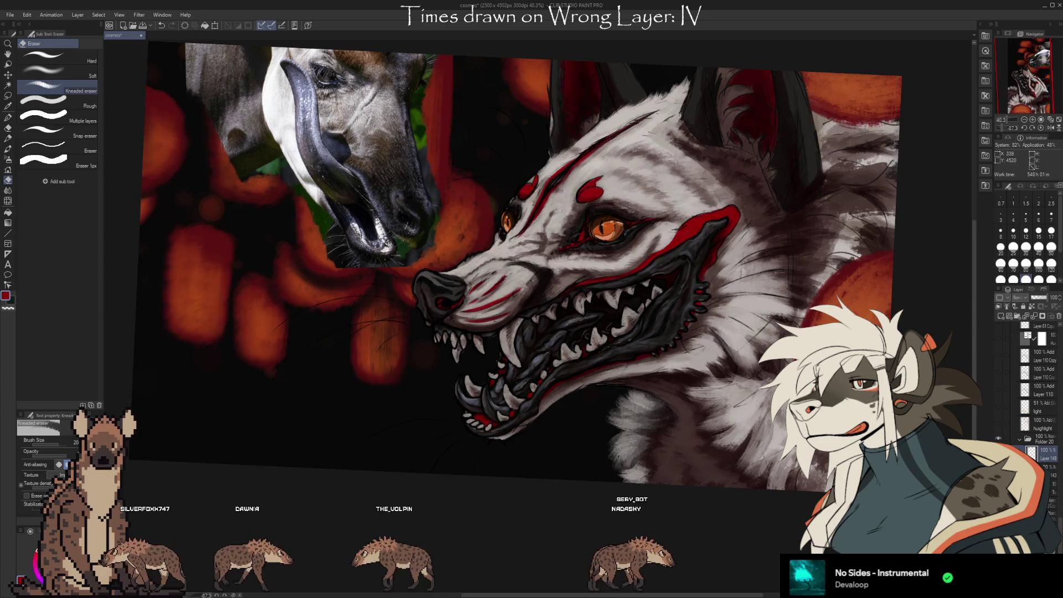
scroll(735, 490, up, 2)
scroll(736, 490, up, 2)
scroll(735, 489, up, 1)
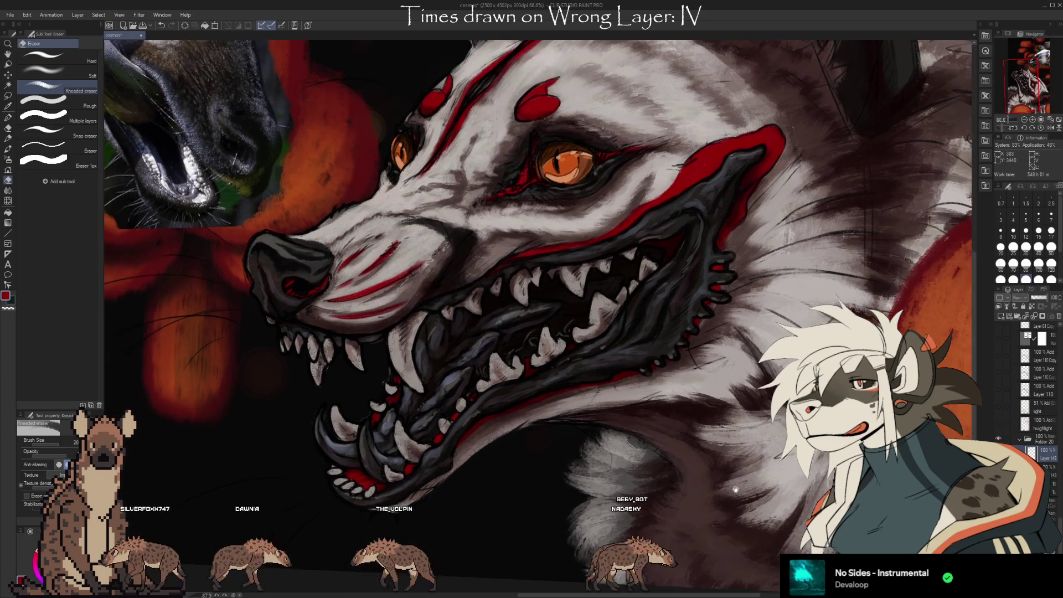
Restore the lighter grey mouth interior and nose, then return to the render brush.
drag(735, 490, 743, 479)
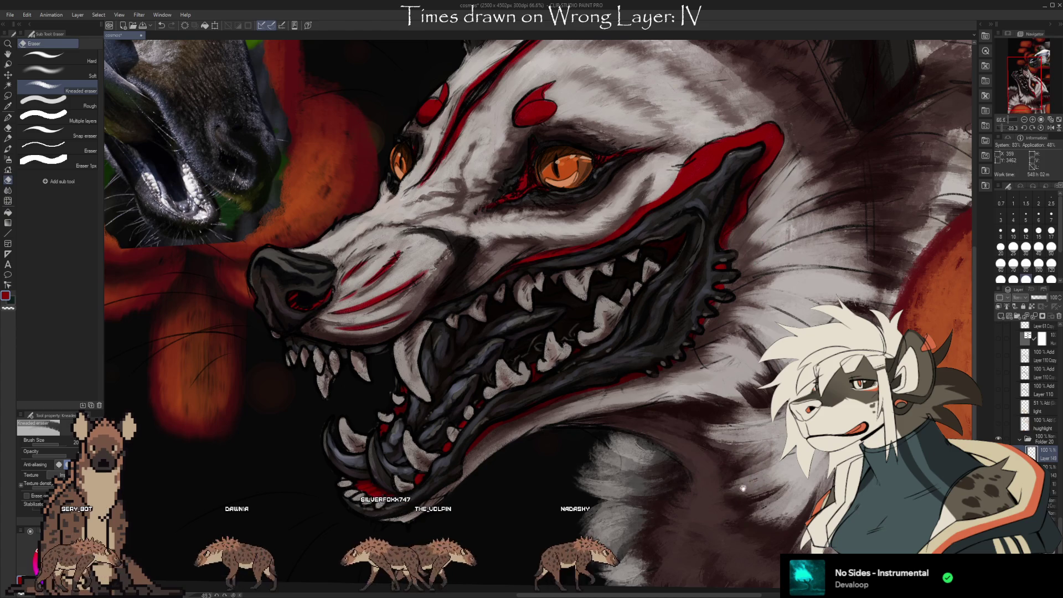
drag(735, 494, 771, 527)
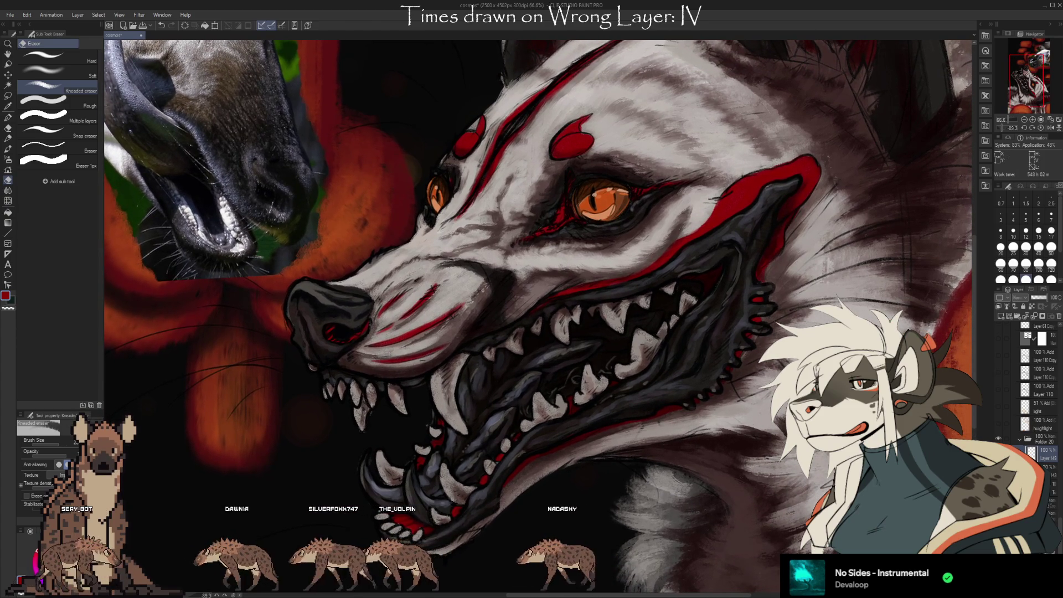
key(ctrl+z)
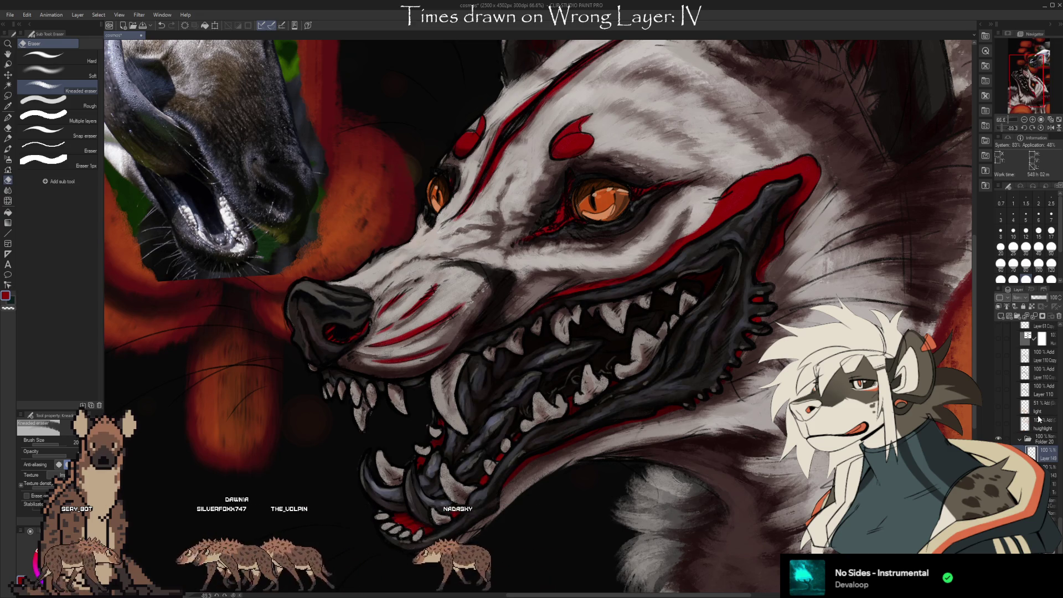
key(b)
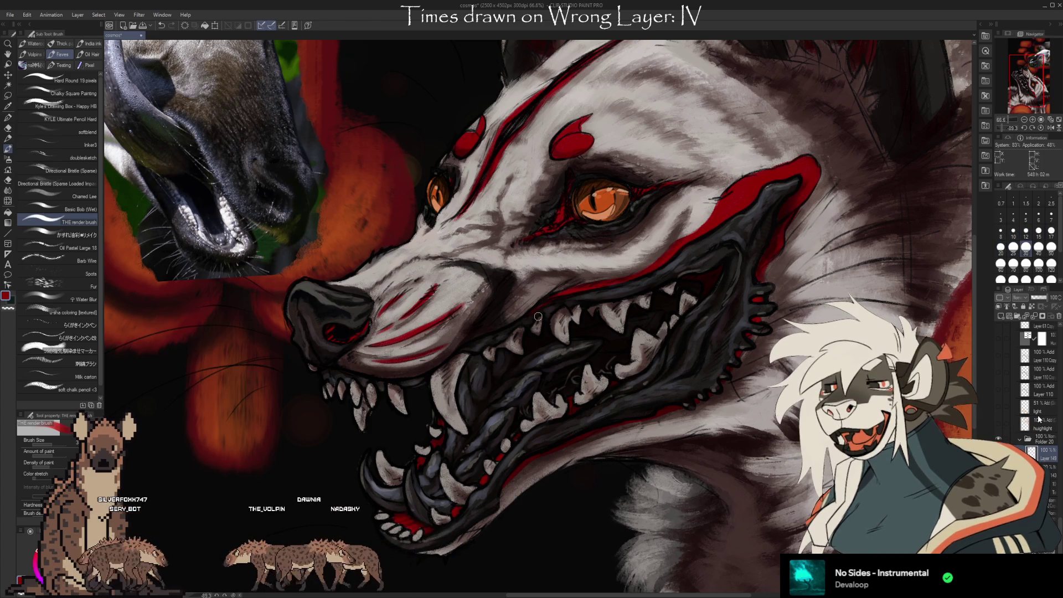
Paint light grey tooth highlights, alternating brush and eraser at size 15.
key(bracketright)
alt+click(446, 410)
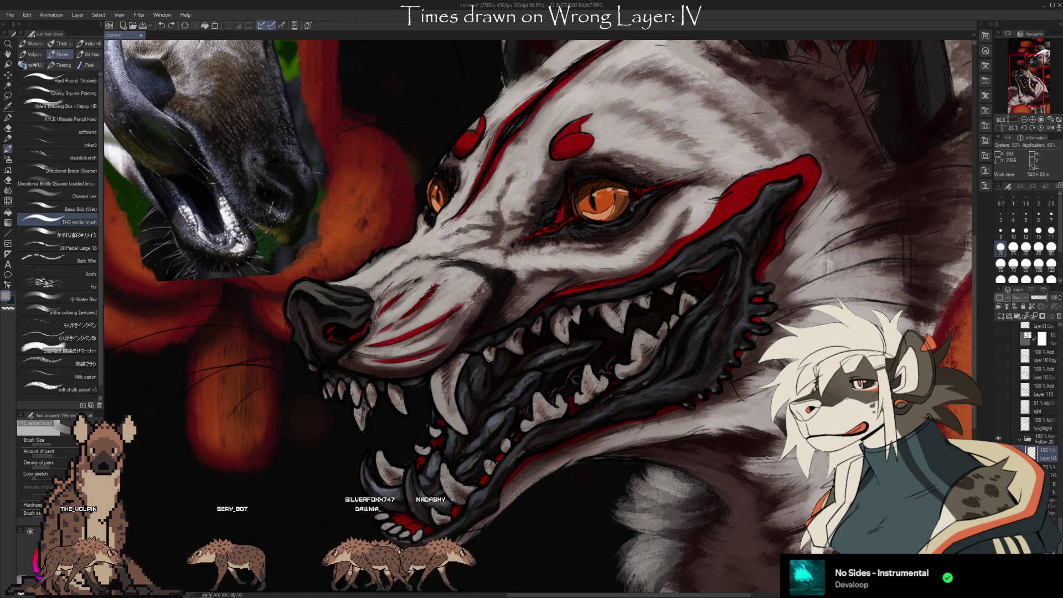
key(e)
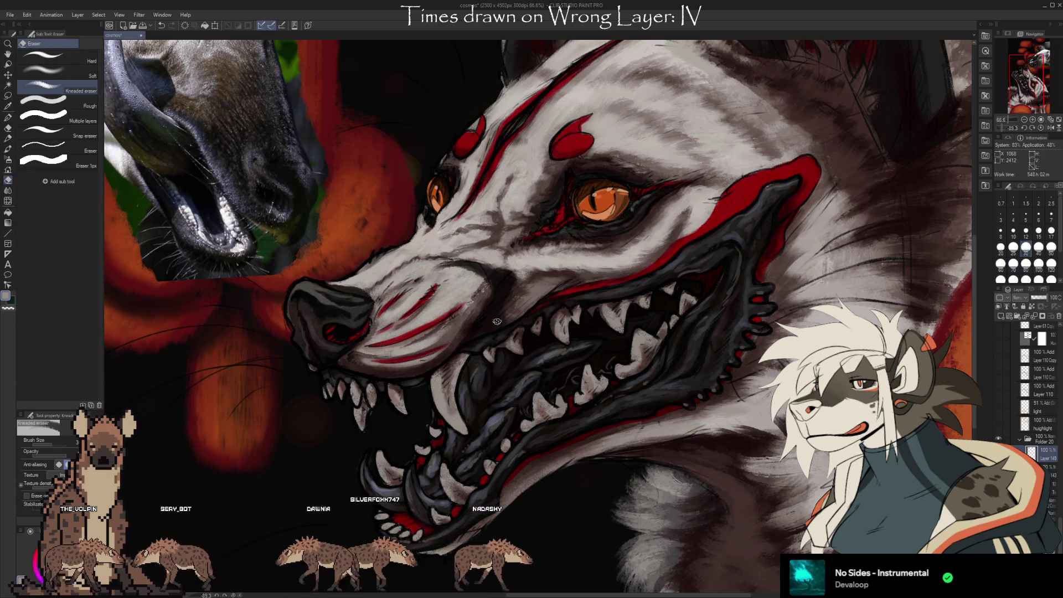
key(bracketleft)
key(bracketleft)
key(bracketleft)
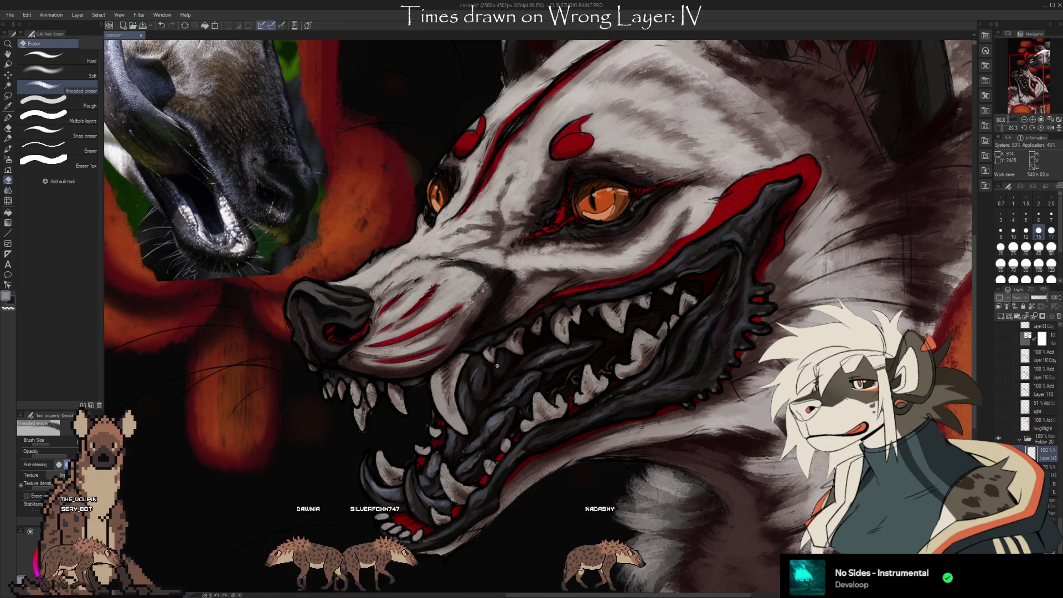
key(b)
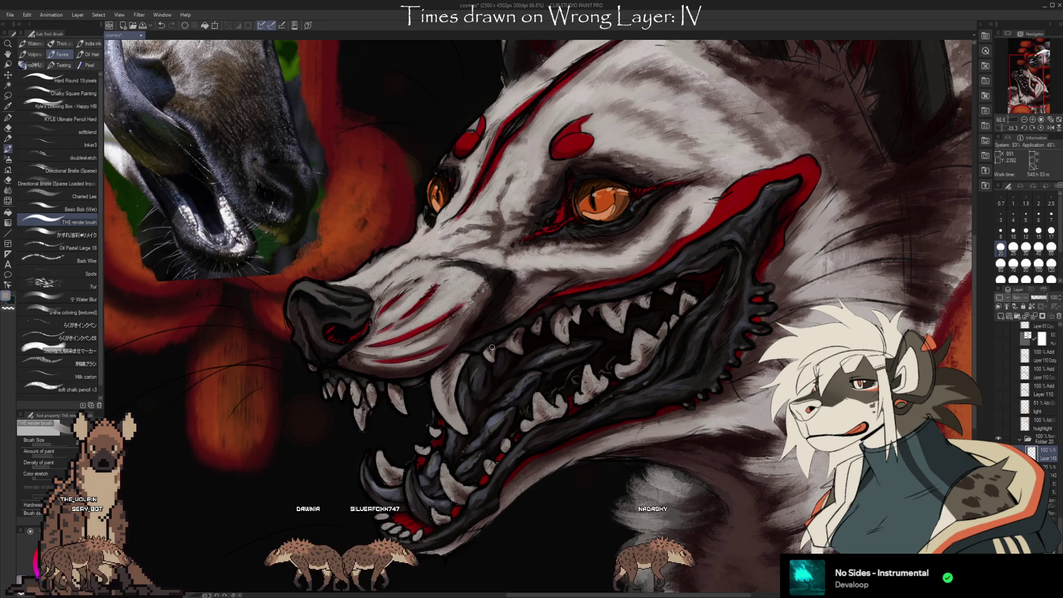
key(bracketleft)
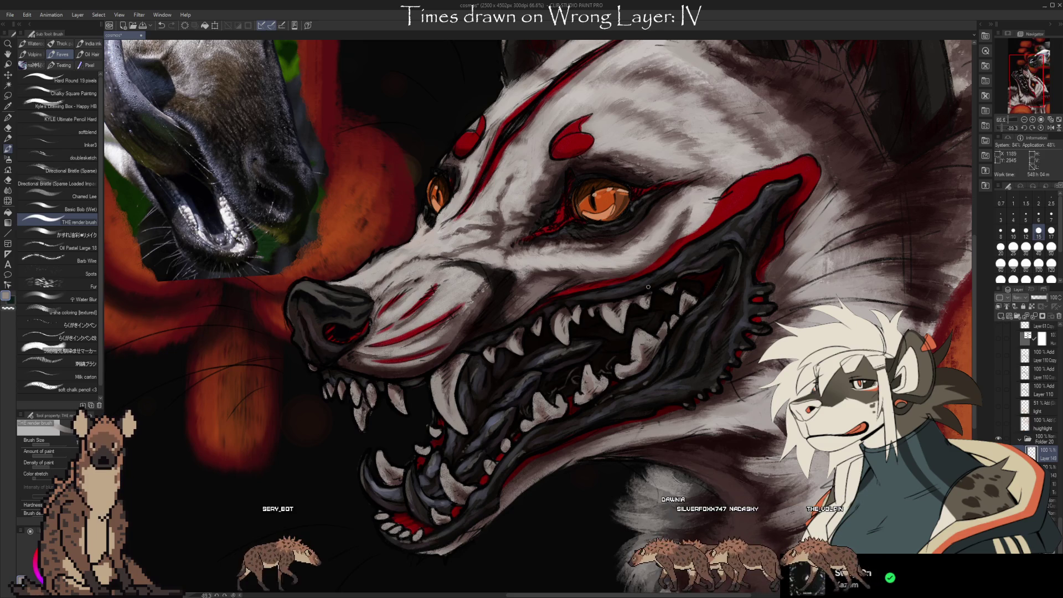
key(e)
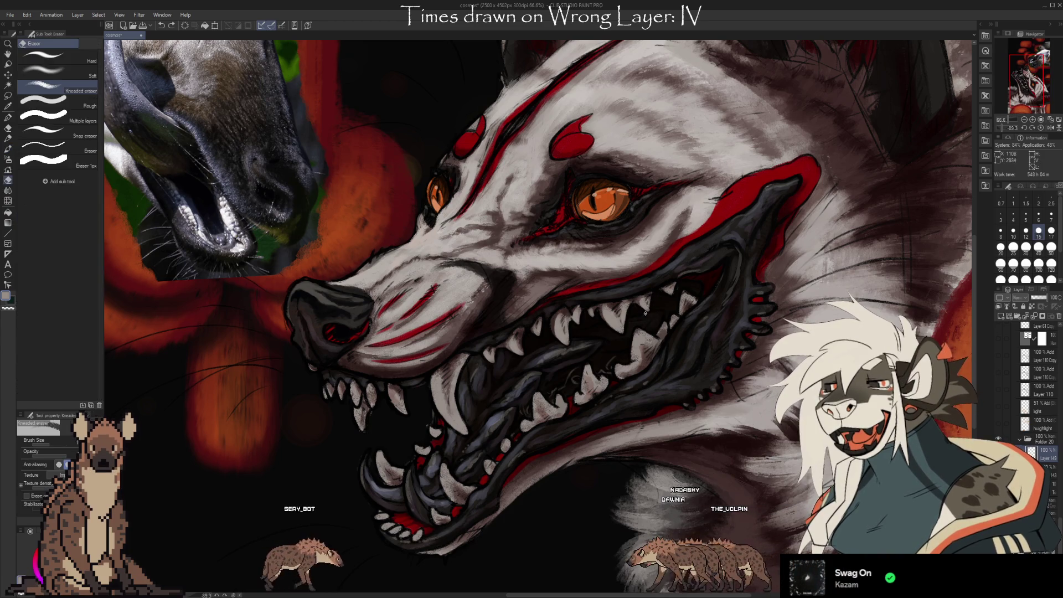
key(b)
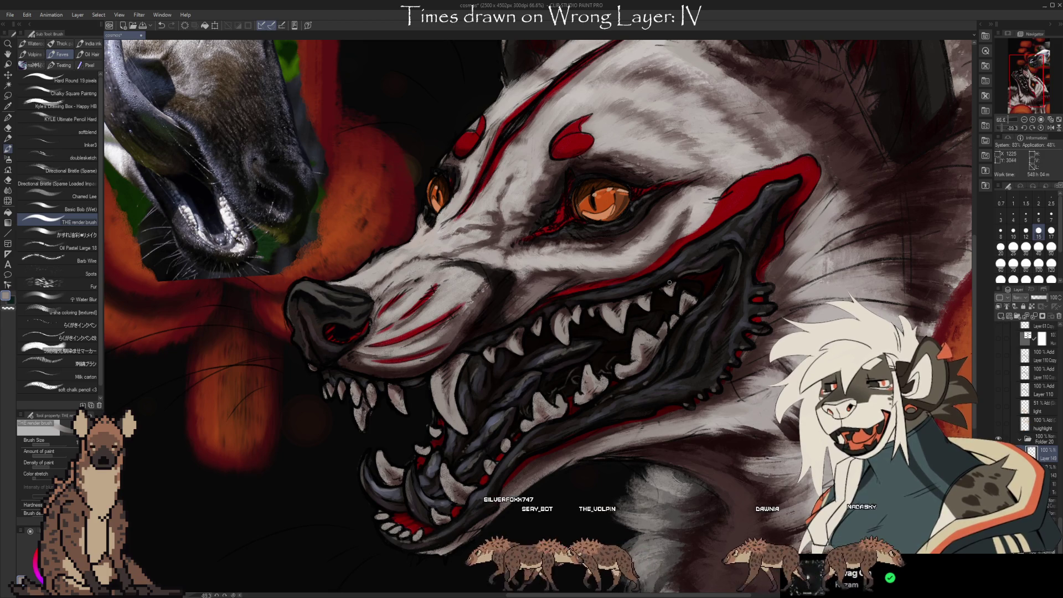
key(e)
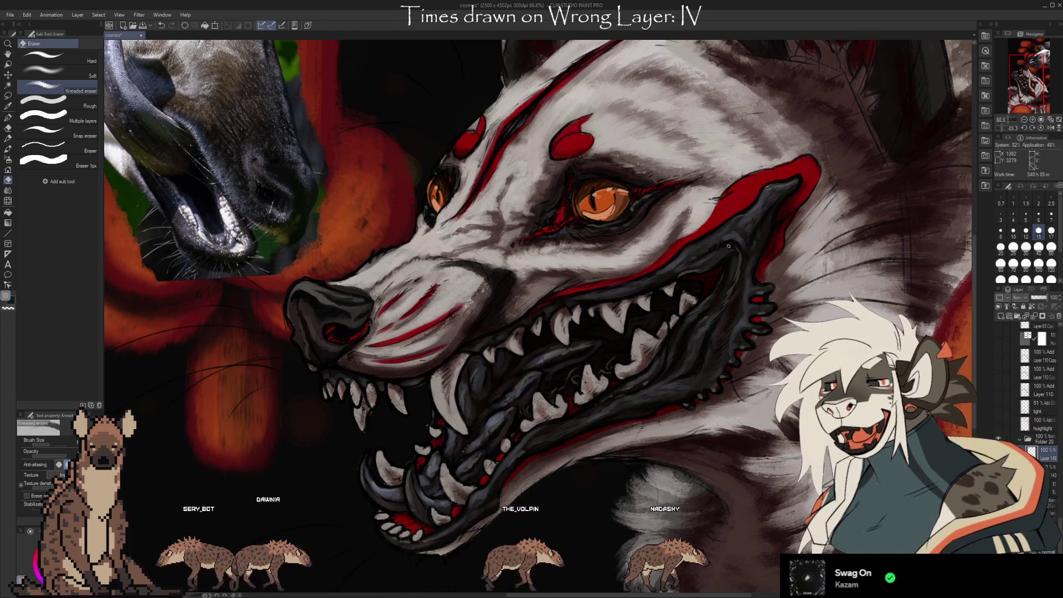
key(i)
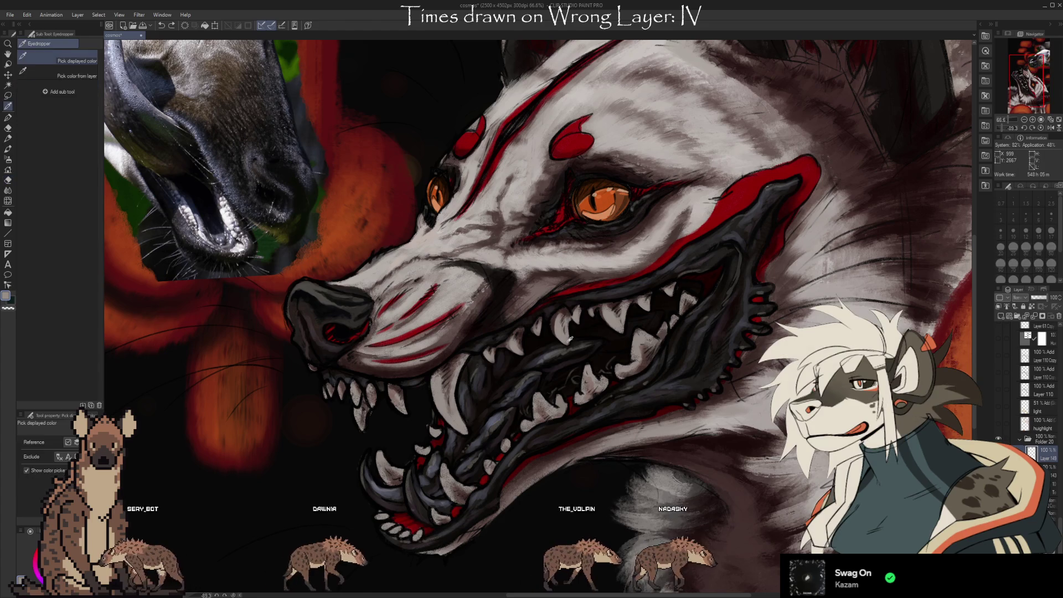
key(b)
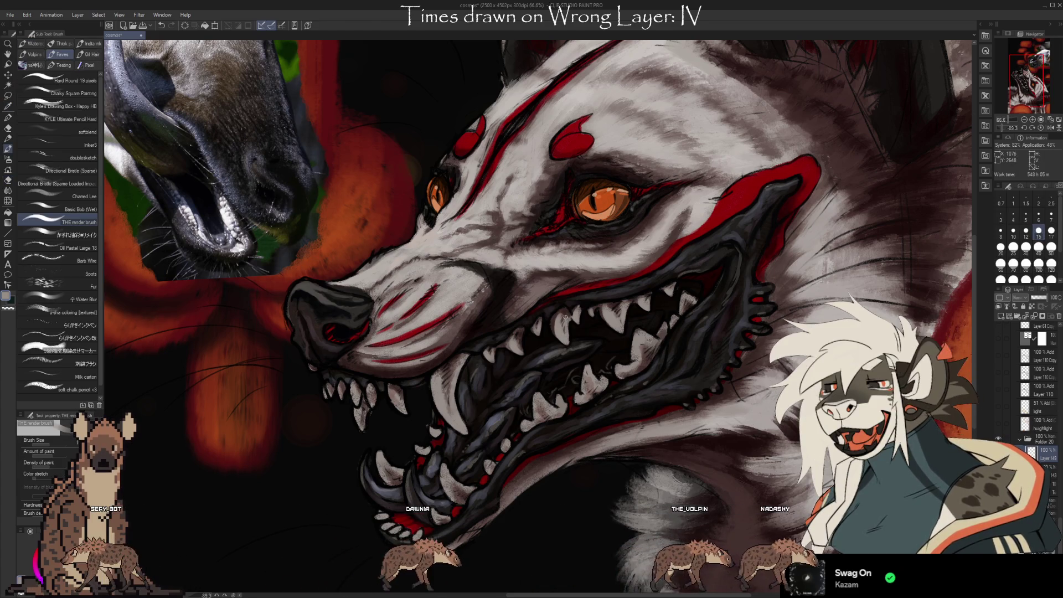
drag(640, 400, 682, 314)
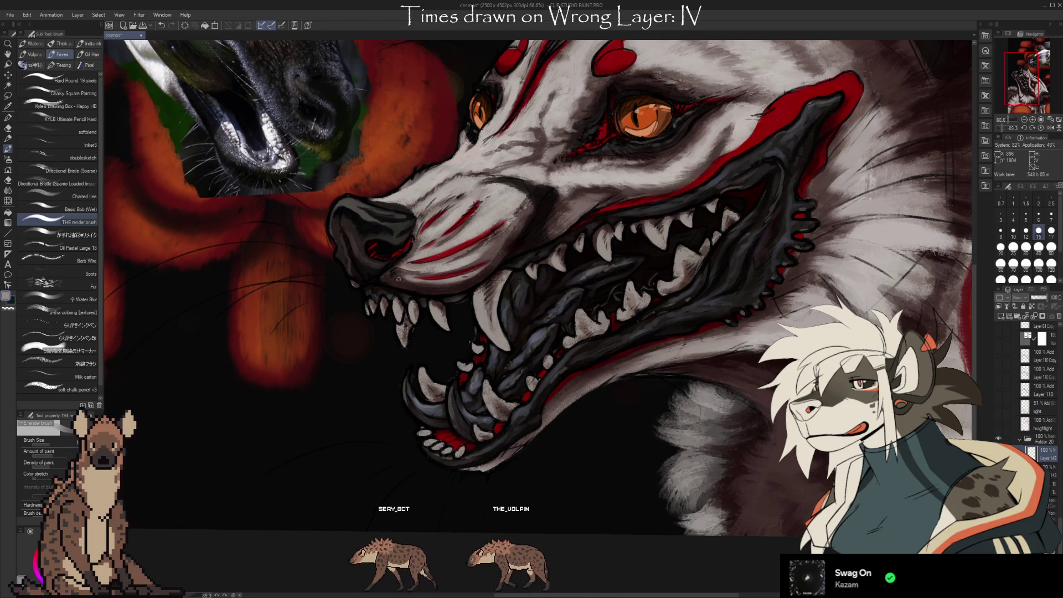
key(bracketleft)
key(bracketleft)
key(bracketleft)
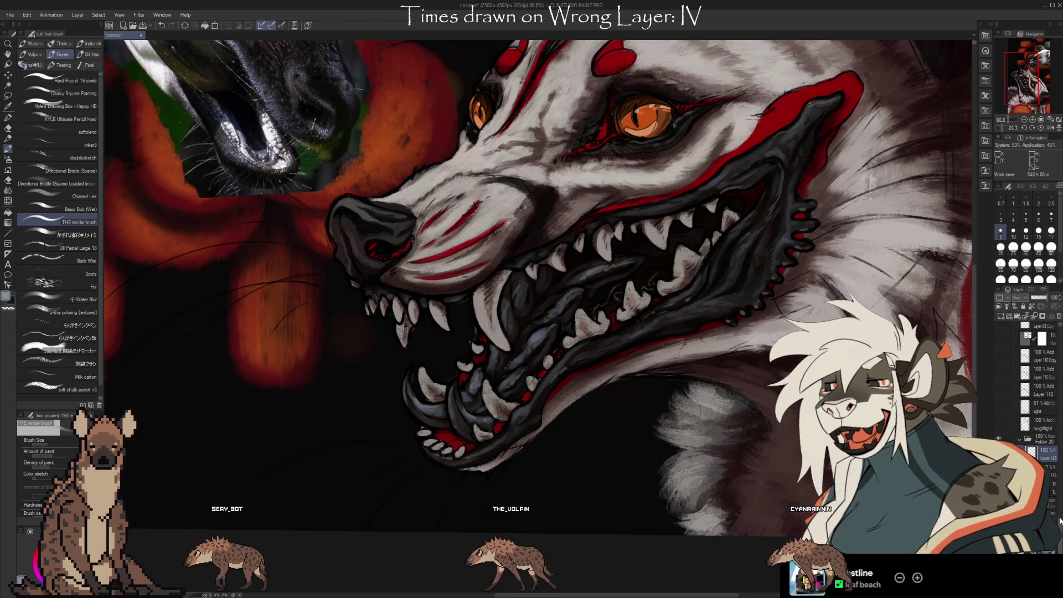
scroll(1003, 440, up, 5)
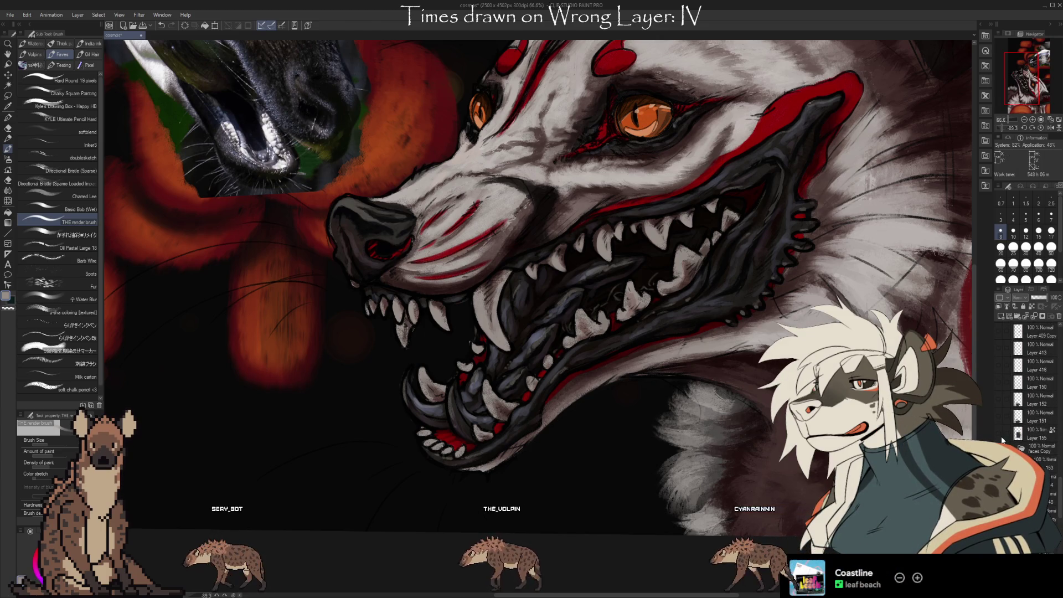
click(998, 434)
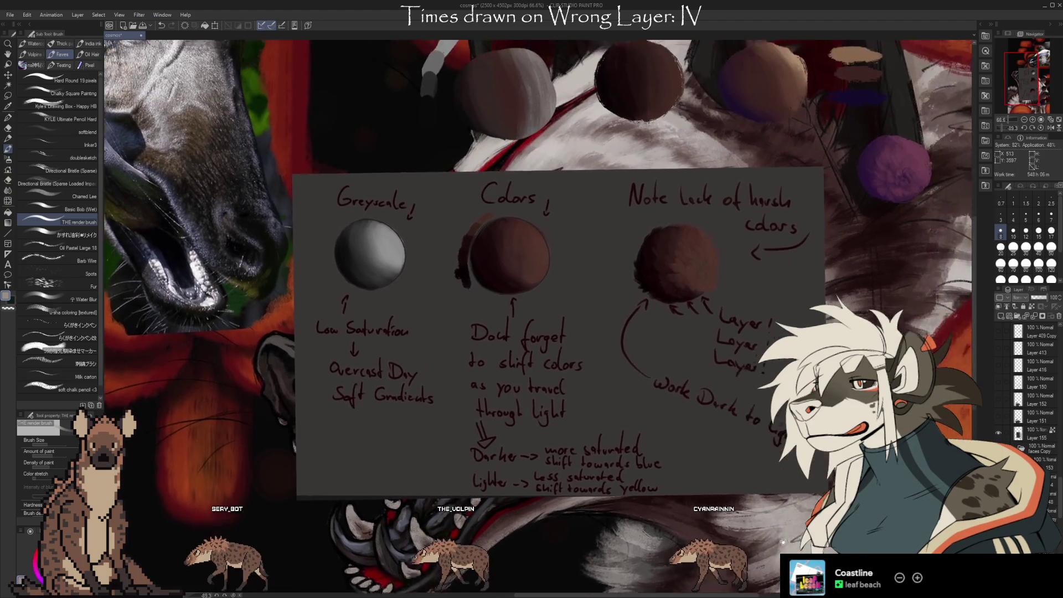
Zoom in on the purple sphere and set up a small red Basic Bob (Wet) brush on Layer 155.
scroll(814, 249, up, 5)
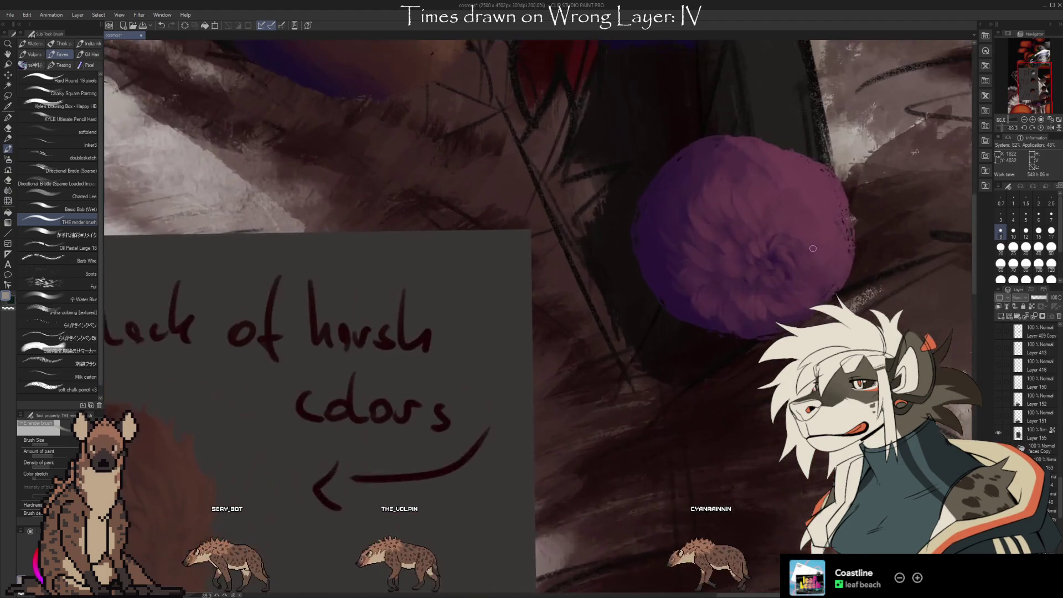
scroll(813, 249, up, 1)
drag(744, 321, 561, 415)
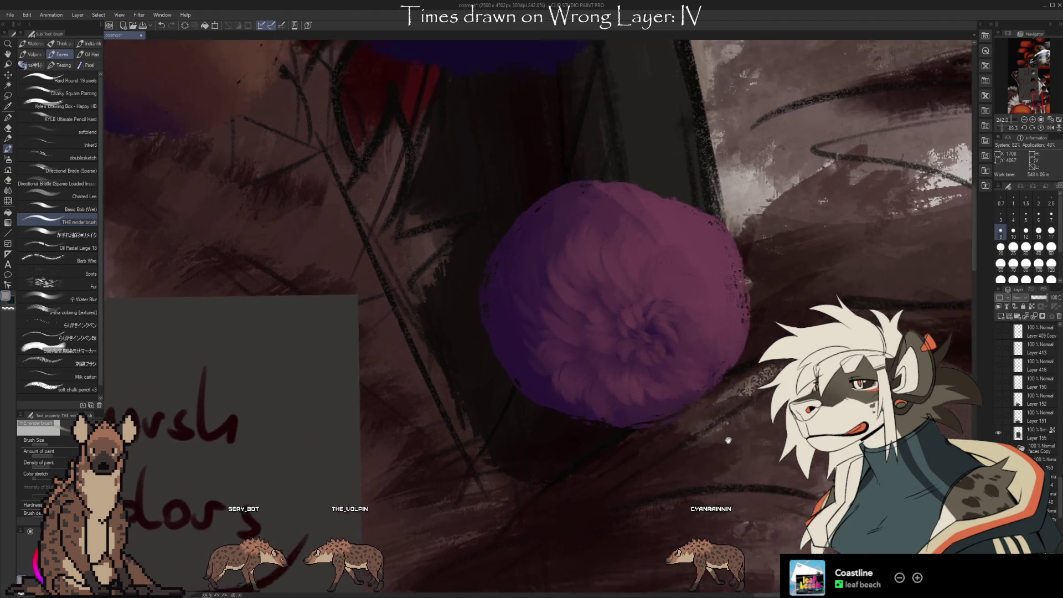
drag(594, 462, 631, 368)
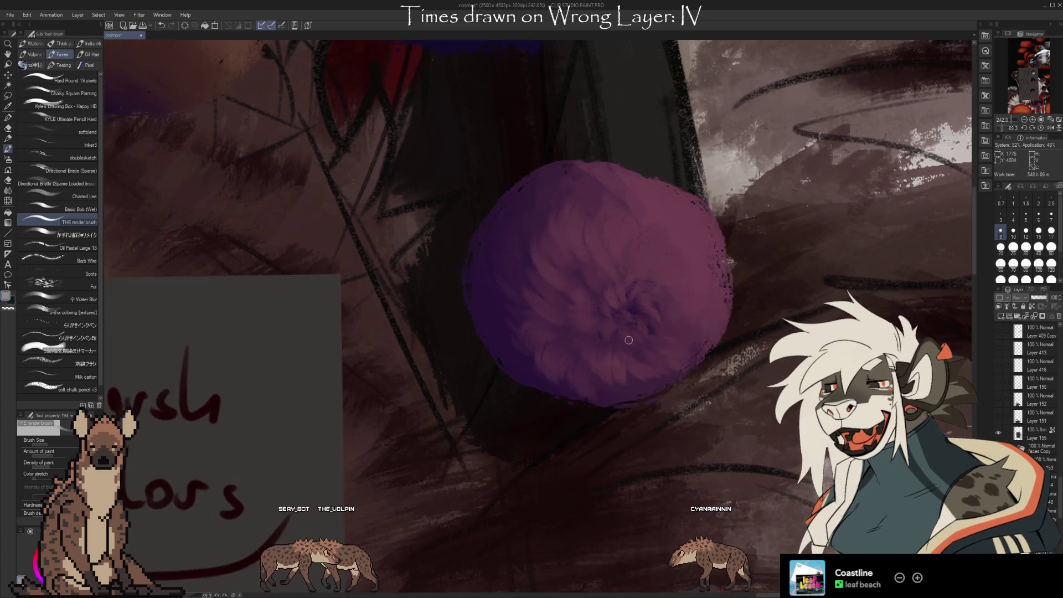
scroll(643, 362, up, 1)
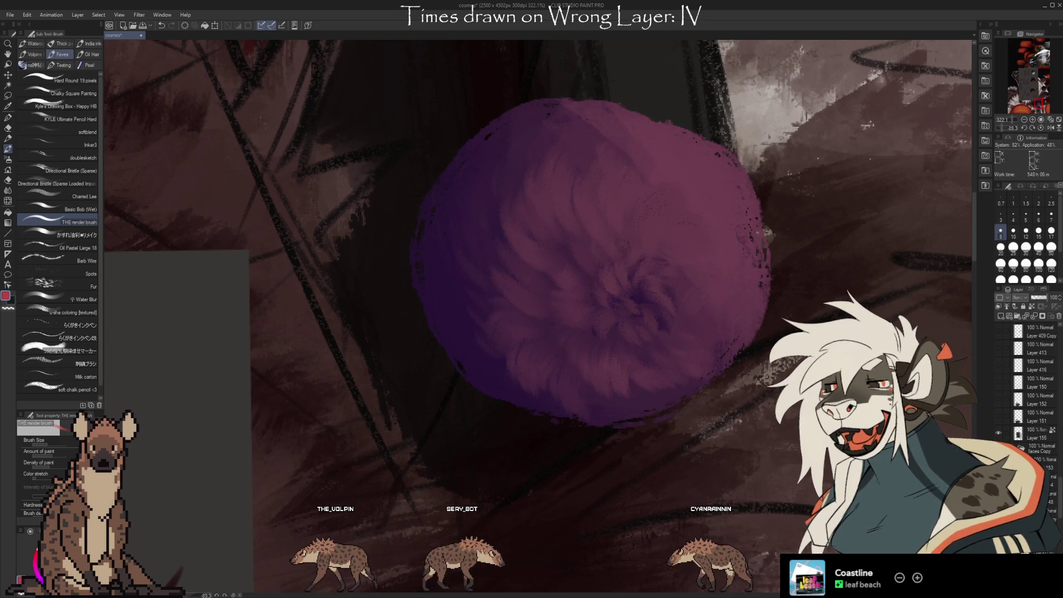
key(x)
click(1039, 435)
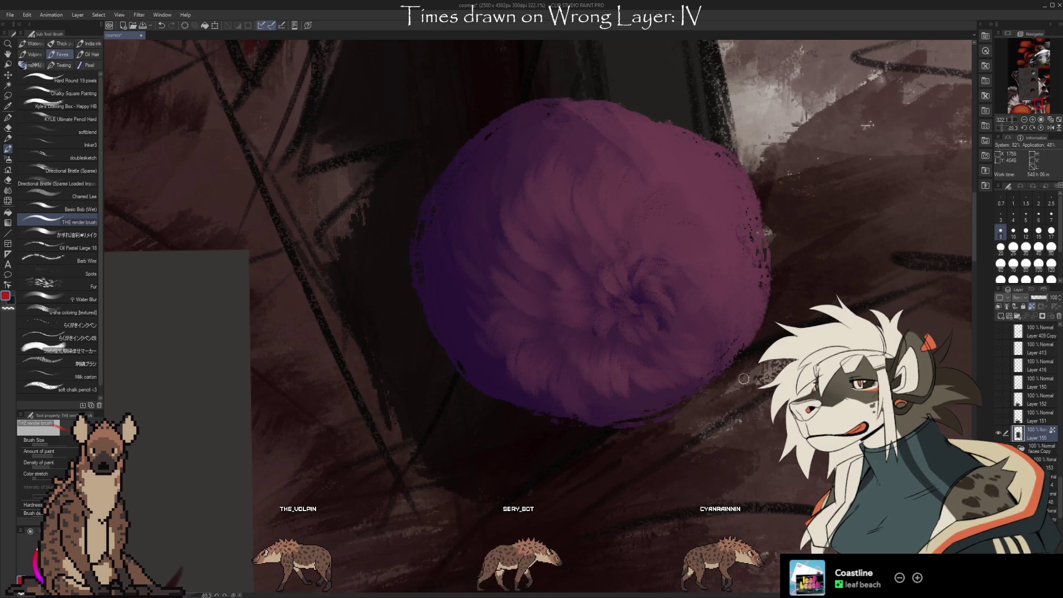
click(1001, 217)
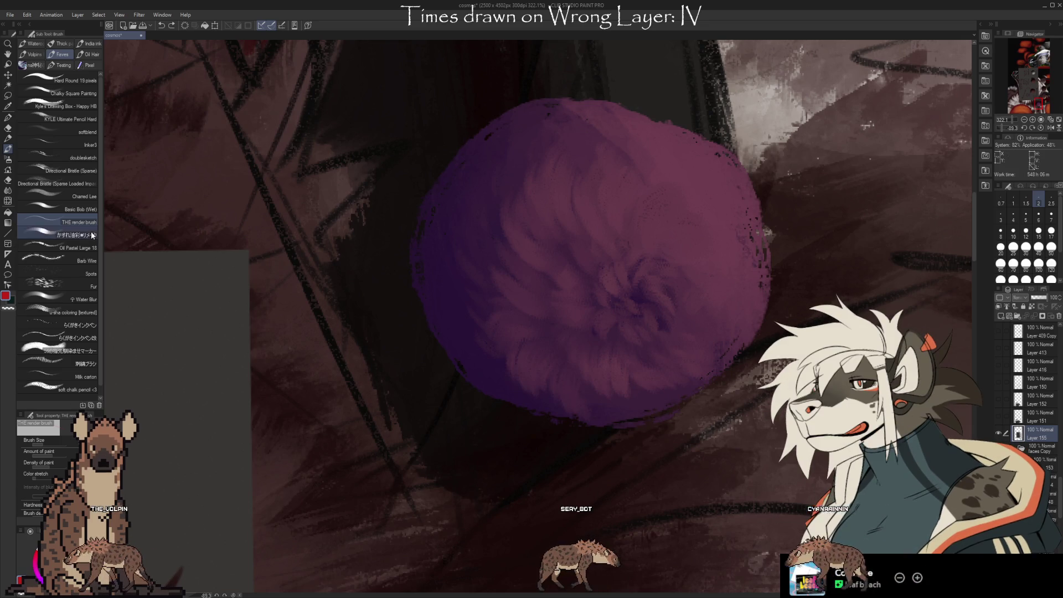
click(81, 209)
key(bracketleft)
key(bracketleft)
key(bracketleft)
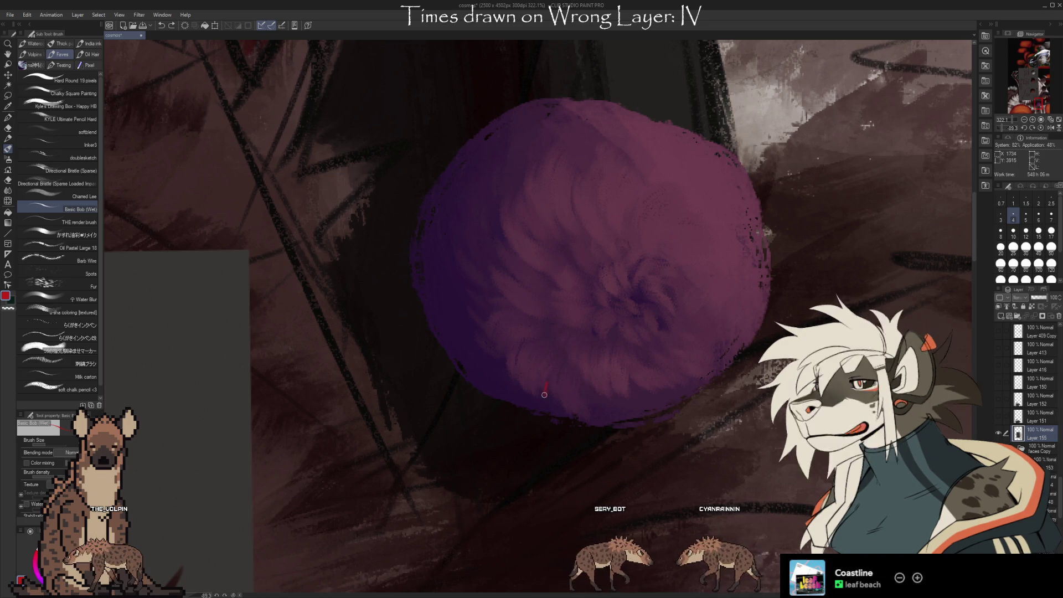
Test red strokes across the sphere, then pick its purple as the drawing colour.
mouse_move(547, 386)
mouse_down()
mouse_move(519, 381)
mouse_move(468, 307)
mouse_move(493, 313)
mouse_up()
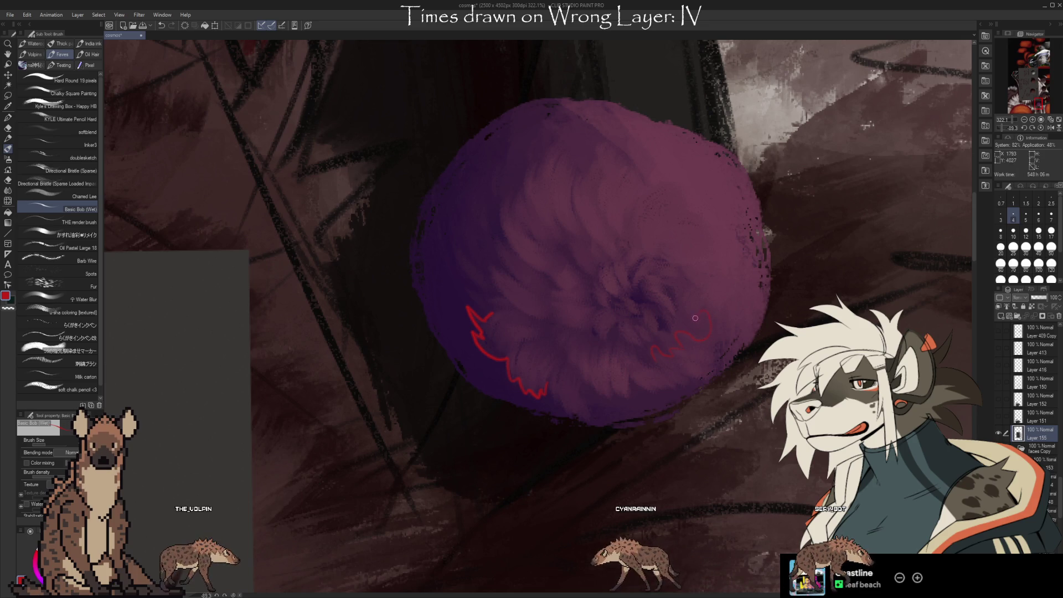
drag(687, 308, 677, 299)
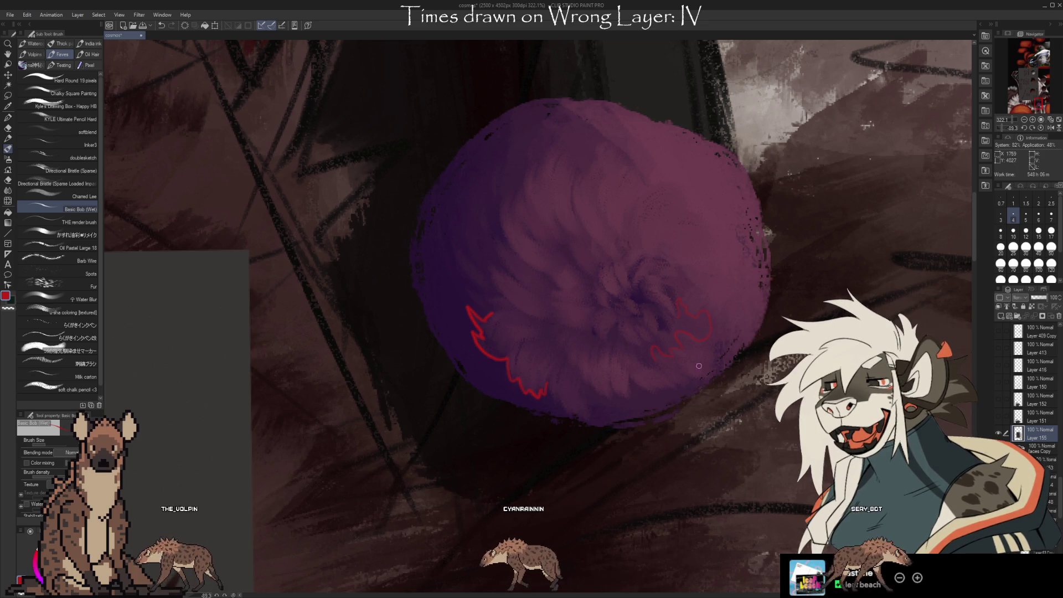
drag(692, 375, 722, 370)
drag(621, 224, 609, 172)
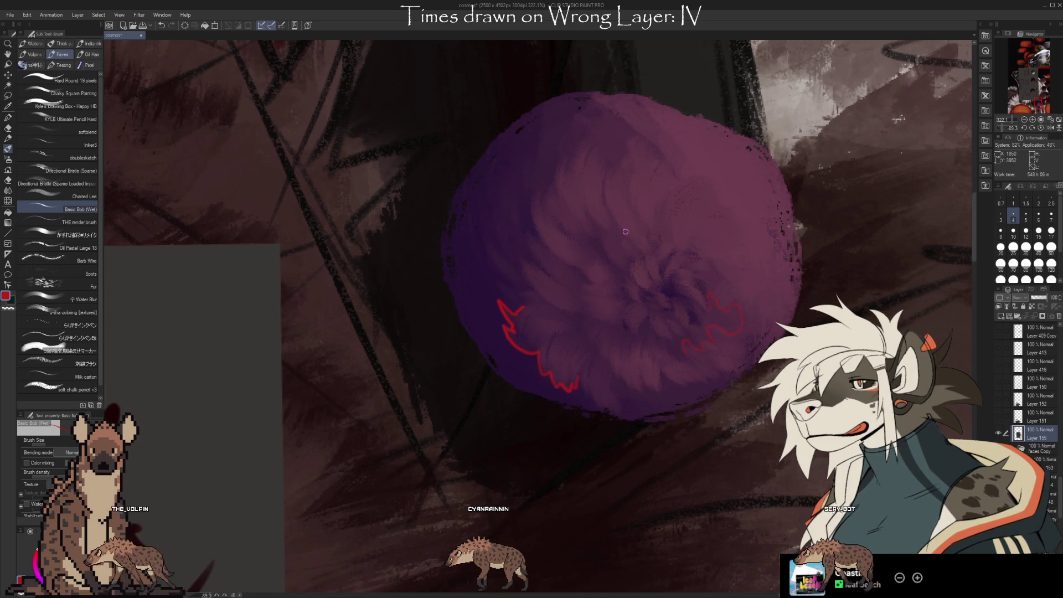
mouse_move(590, 216)
mouse_down()
mouse_move(585, 166)
mouse_move(597, 148)
mouse_up()
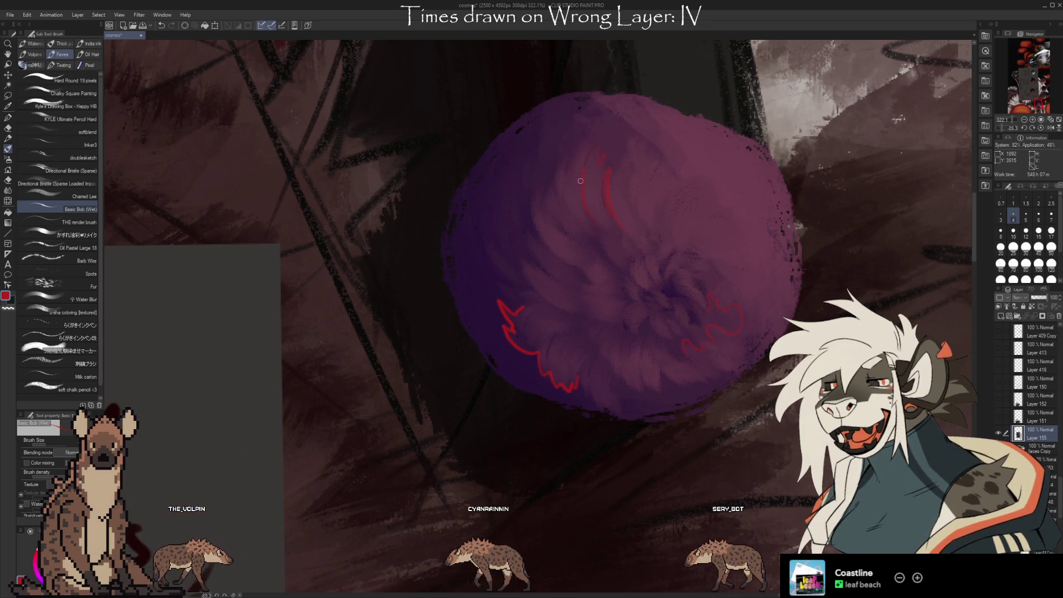
drag(578, 261, 584, 226)
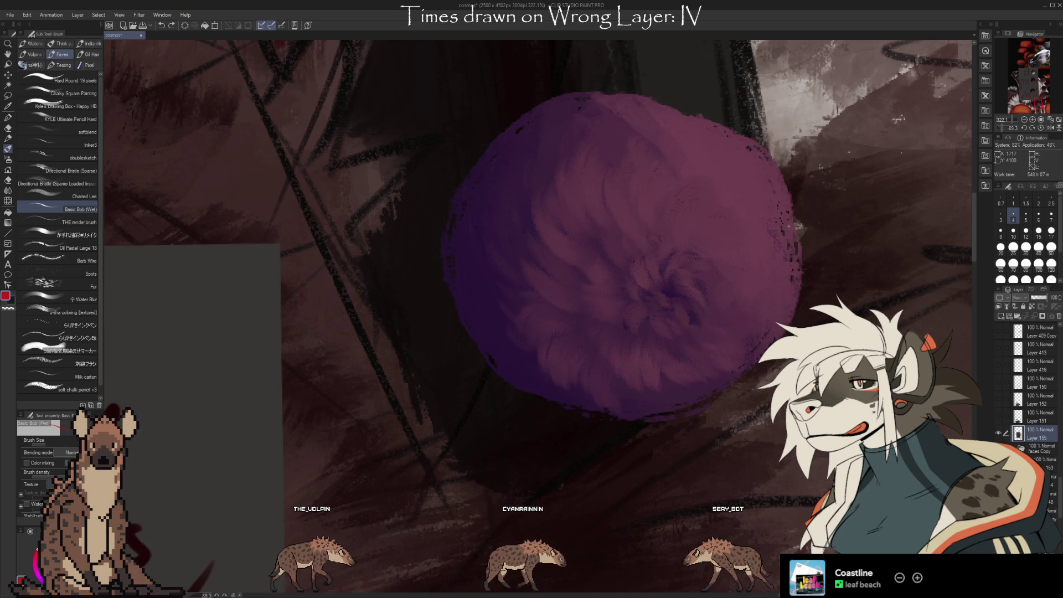
alt+click(604, 297)
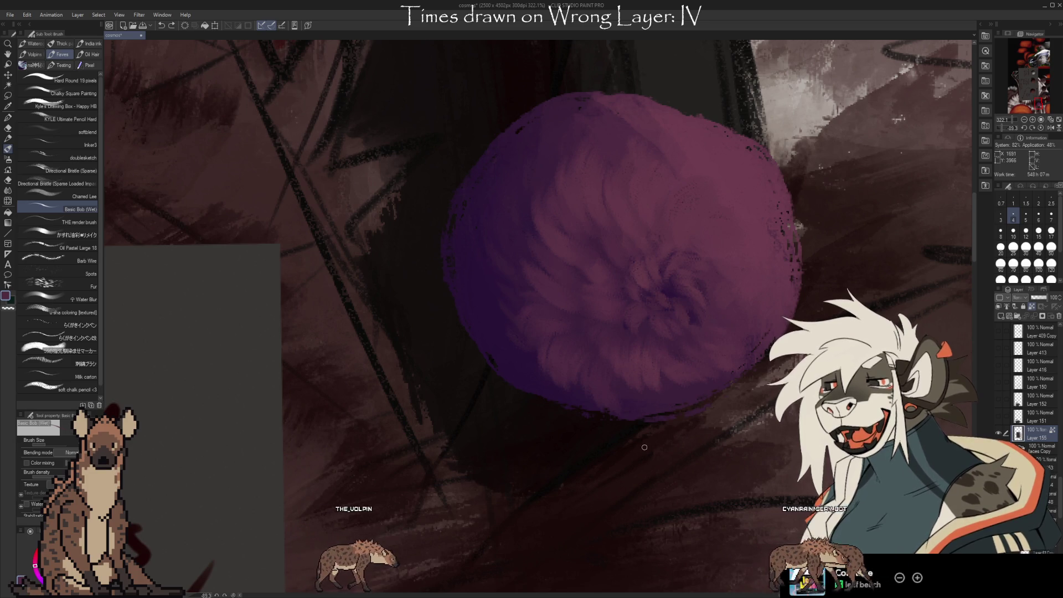
Hide the notes sheet layer to reveal the beast painting again.
scroll(644, 447, down, 3)
scroll(609, 333, down, 1)
scroll(554, 167, down, 1)
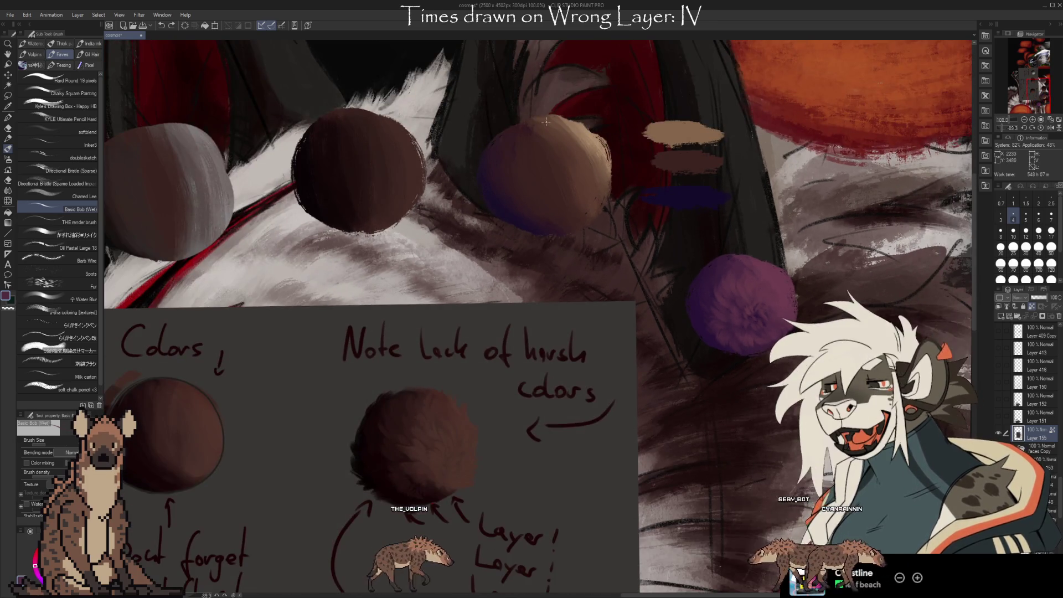
scroll(546, 122, up, 3)
scroll(637, 155, down, 3)
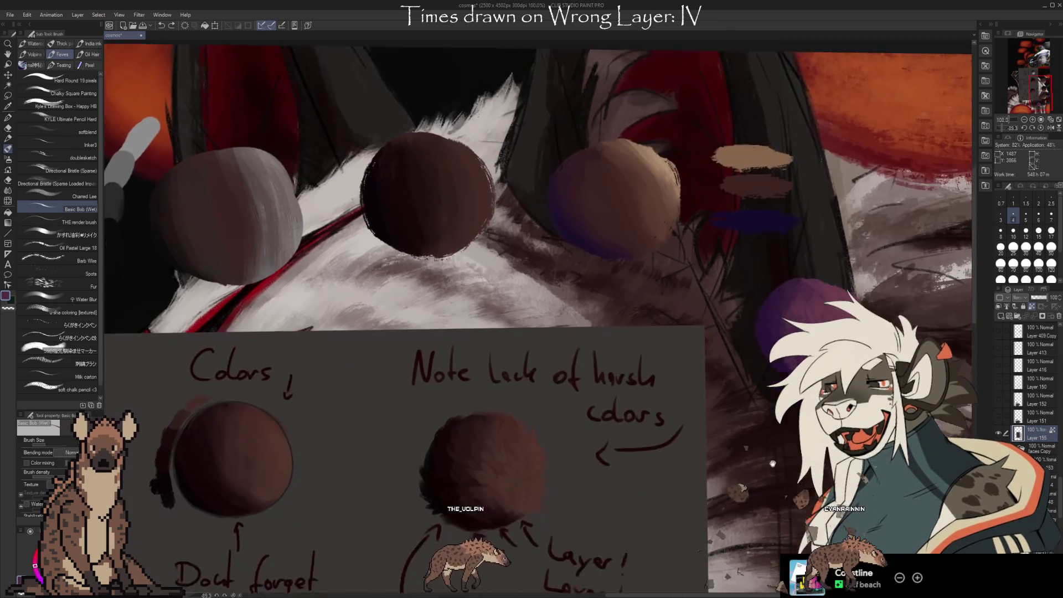
scroll(675, 218, up, 2)
scroll(674, 217, up, 2)
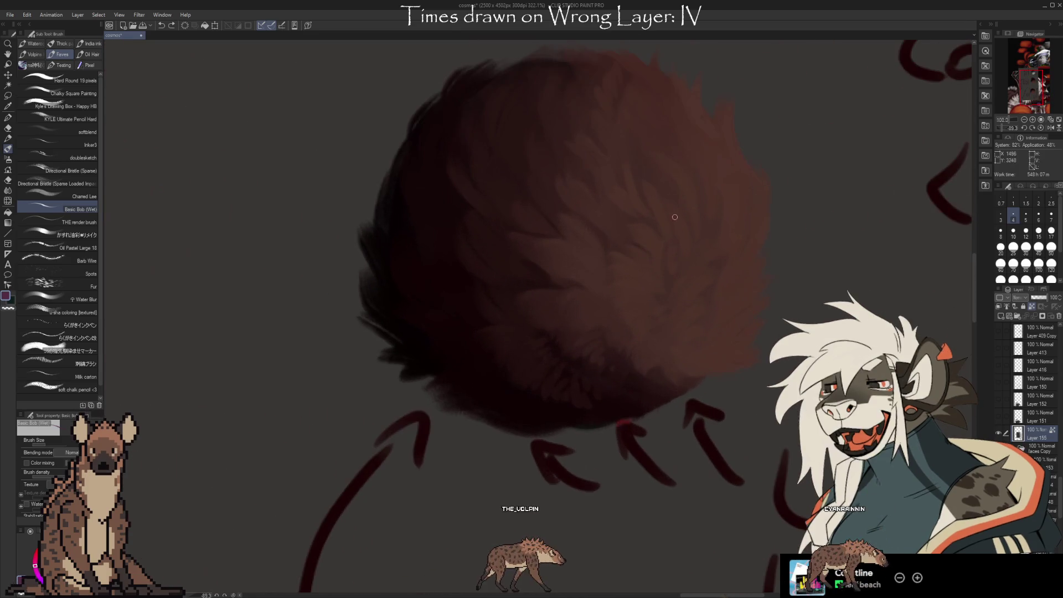
scroll(593, 289, down, 2)
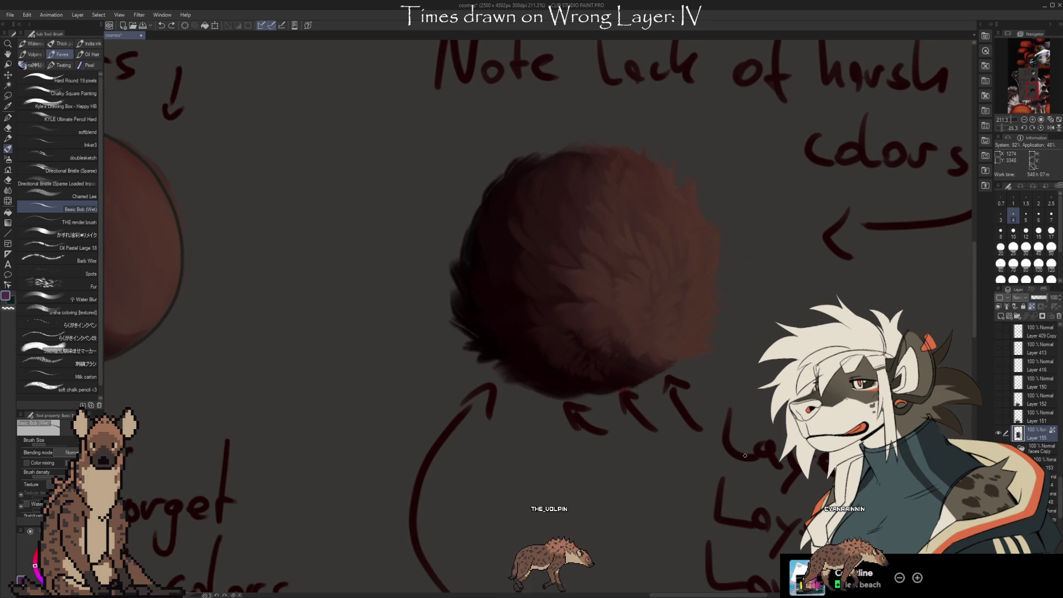
scroll(543, 140, down, 1)
scroll(543, 140, down, 2)
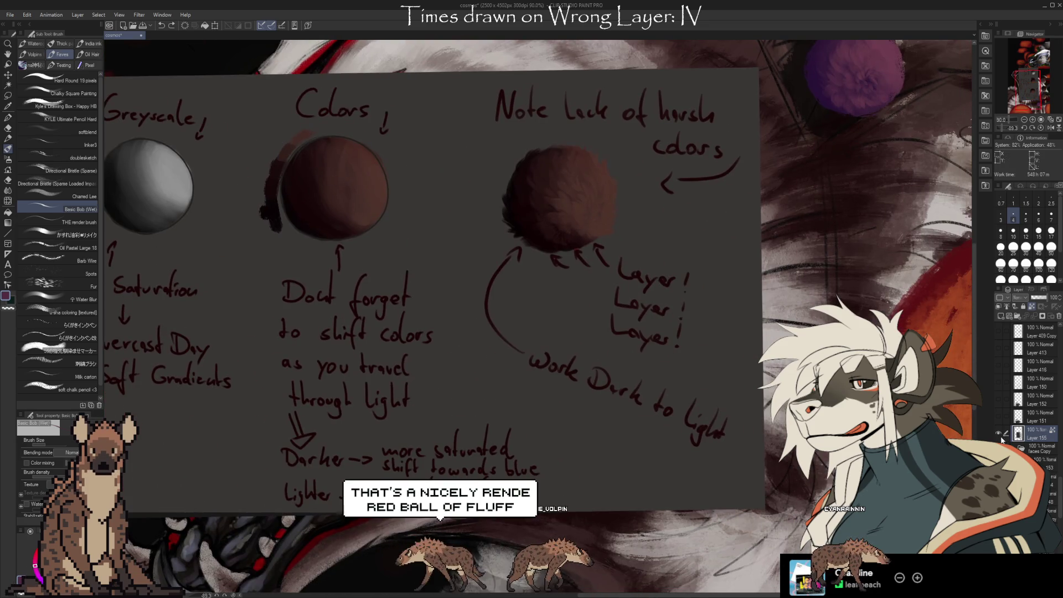
click(999, 434)
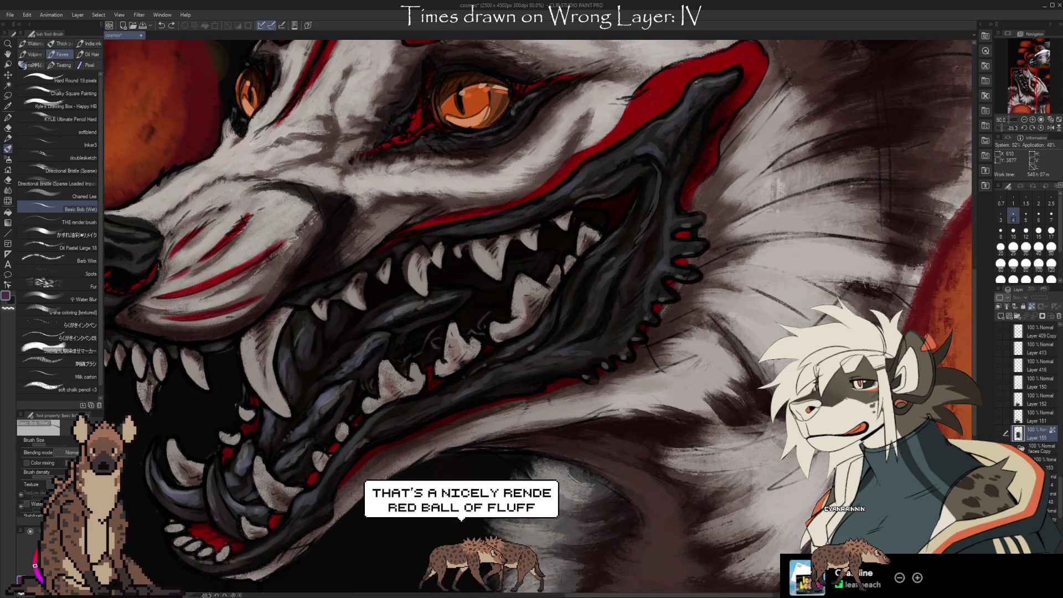
Pan and zoom out to 50% to frame the whole head, eye and jaws.
drag(537, 316, 554, 329)
mouse_move(532, 67)
mouse_down()
mouse_move(515, 244)
mouse_move(619, 297)
mouse_up()
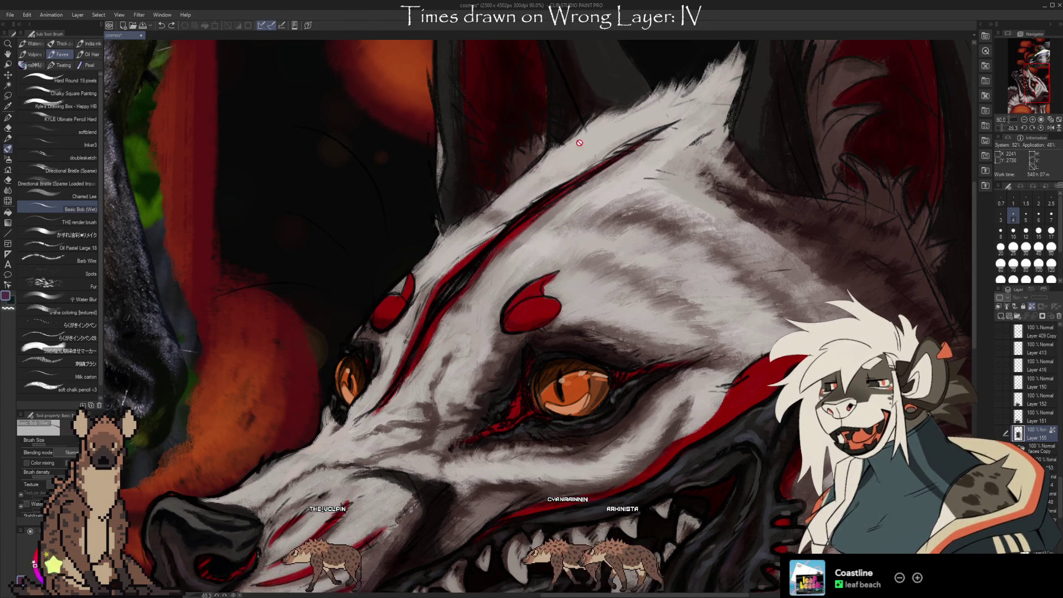
scroll(712, 80, down, 2)
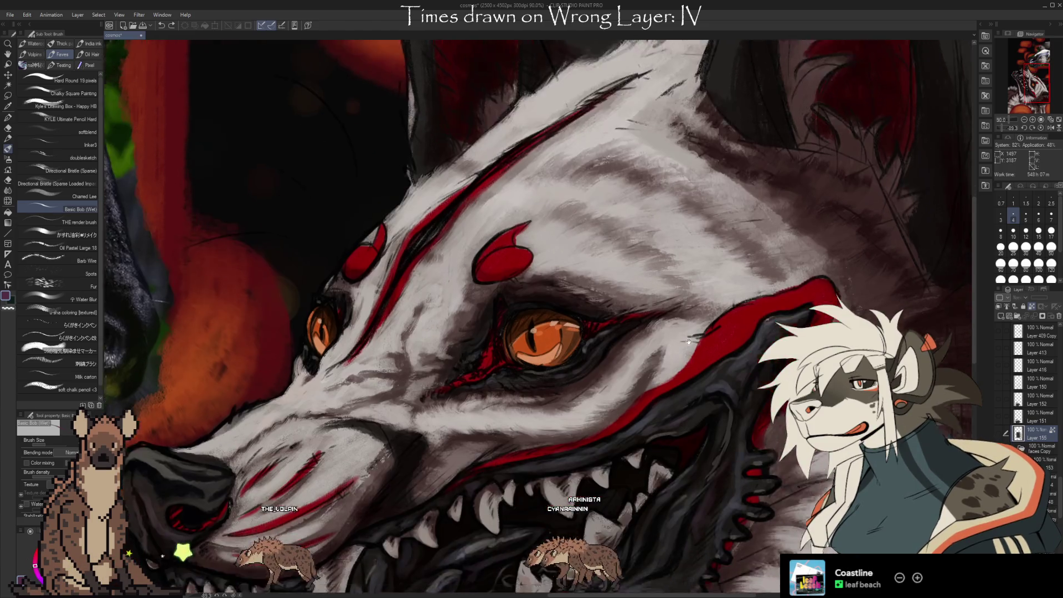
scroll(711, 79, down, 3)
scroll(711, 80, down, 2)
scroll(665, 221, right, 1)
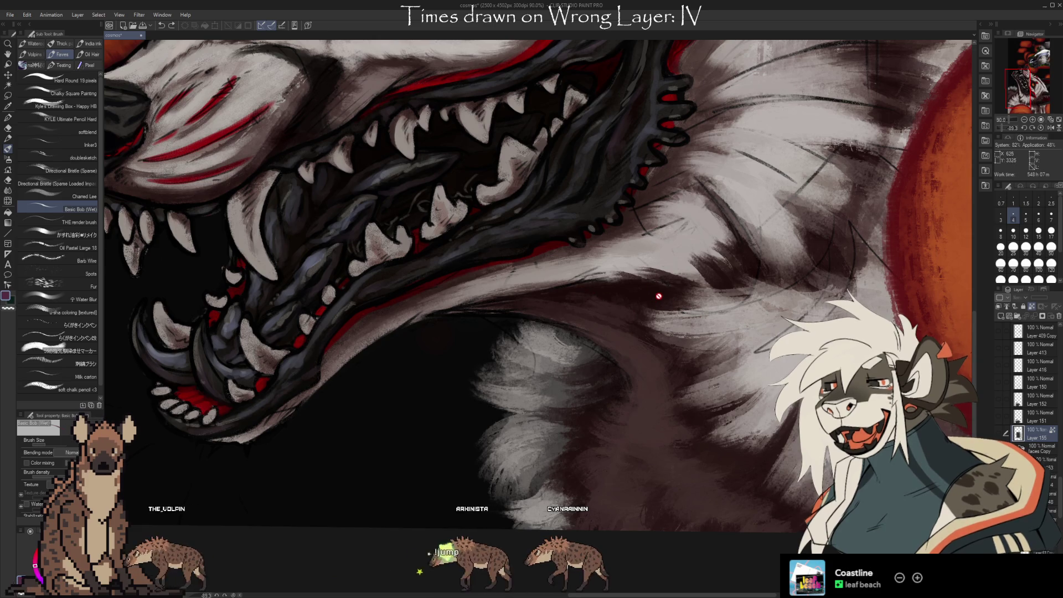
scroll(656, 302, up, 1)
scroll(658, 304, up, 3)
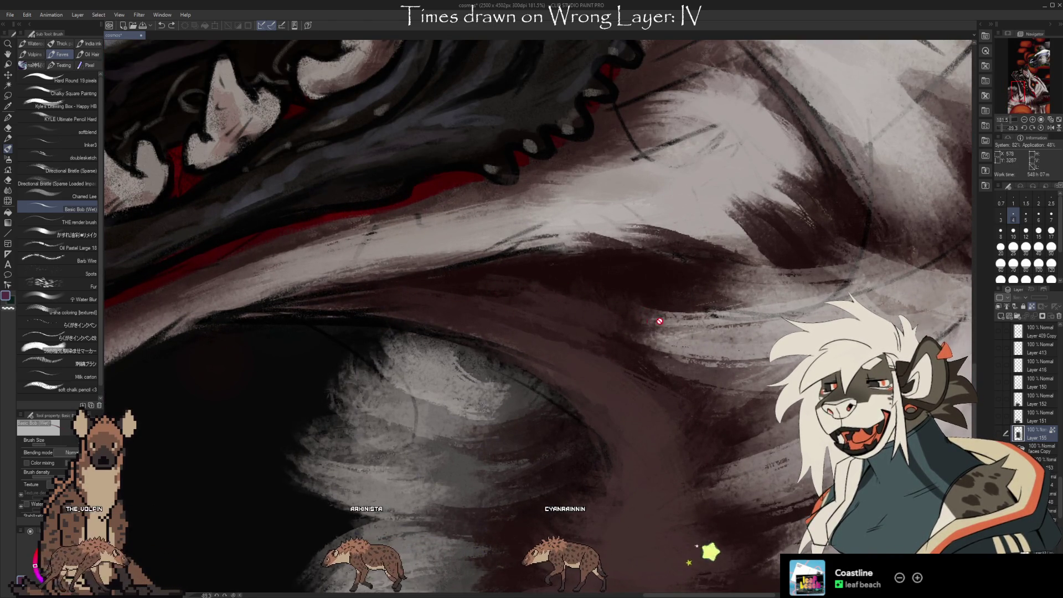
drag(465, 306, 360, 168)
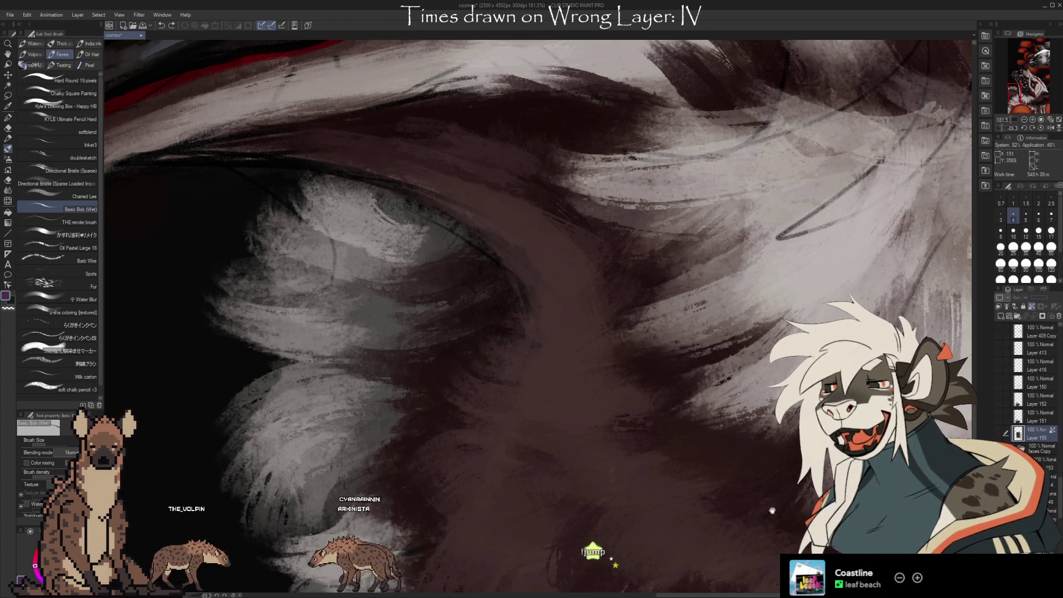
scroll(773, 510, down, 2)
scroll(720, 477, down, 3)
drag(809, 300, 878, 395)
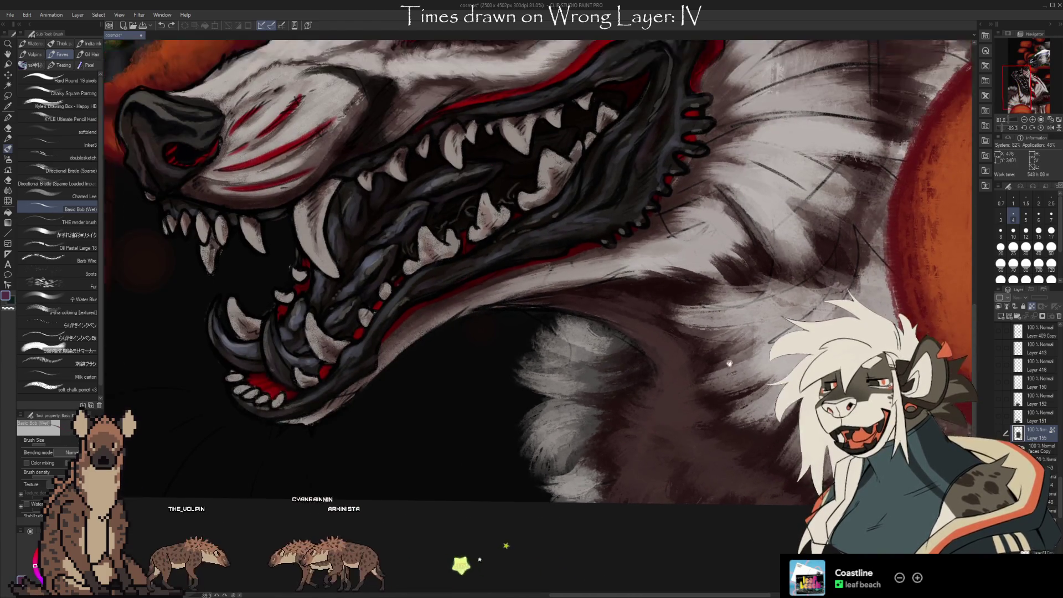
scroll(763, 445, down, 1)
scroll(763, 444, down, 1)
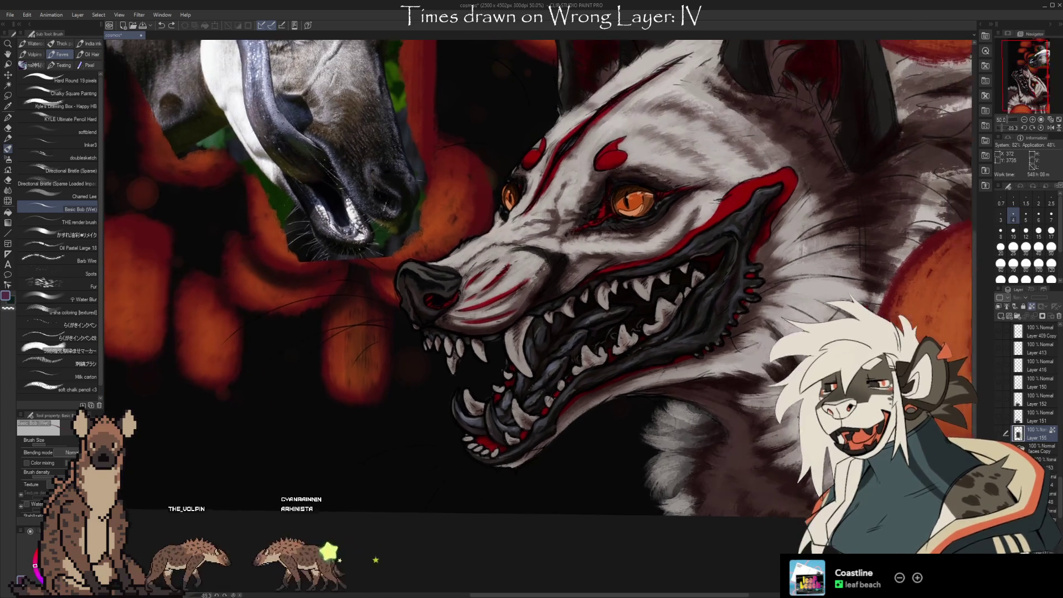
Rotate, pan and zoom onto the wolf head, then select the faces Copy layer.
scroll(763, 445, down, 1)
scroll(764, 445, down, 1)
drag(763, 445, 794, 445)
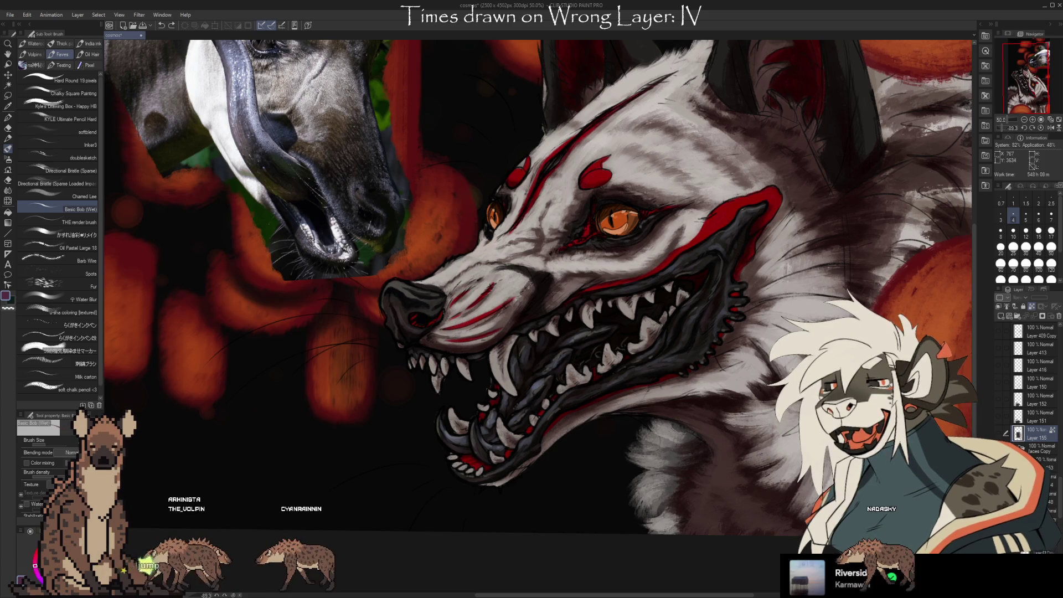
drag(792, 423, 821, 457)
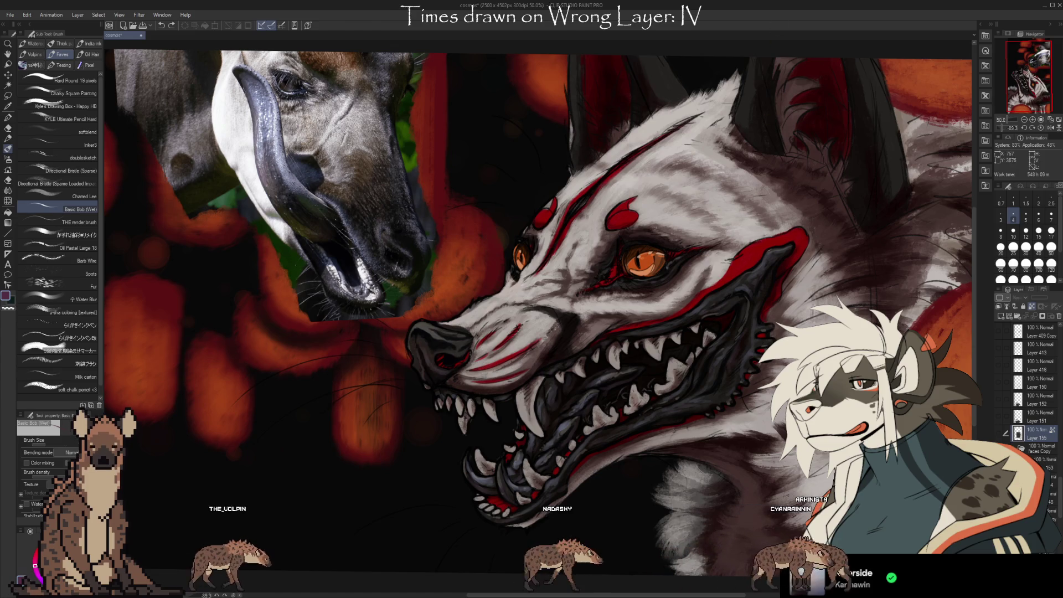
drag(720, 387, 756, 409)
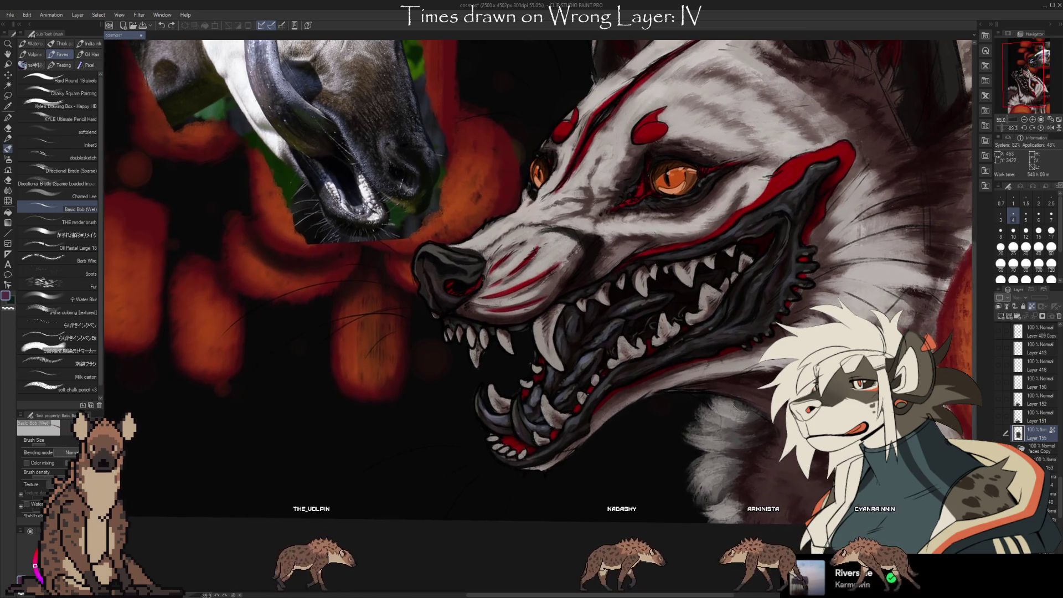
drag(756, 409, 776, 399)
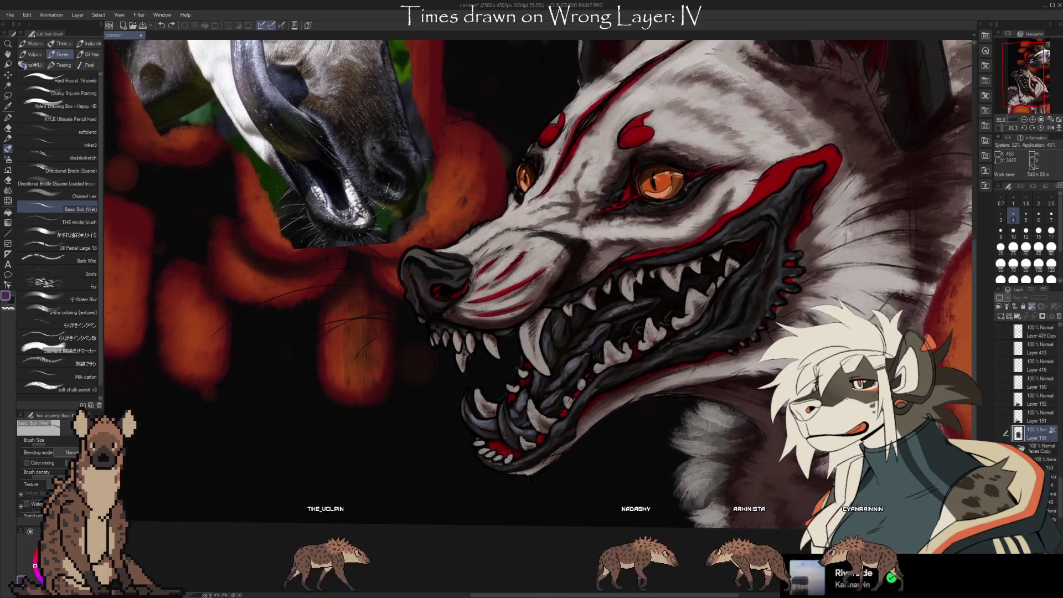
drag(809, 433, 793, 461)
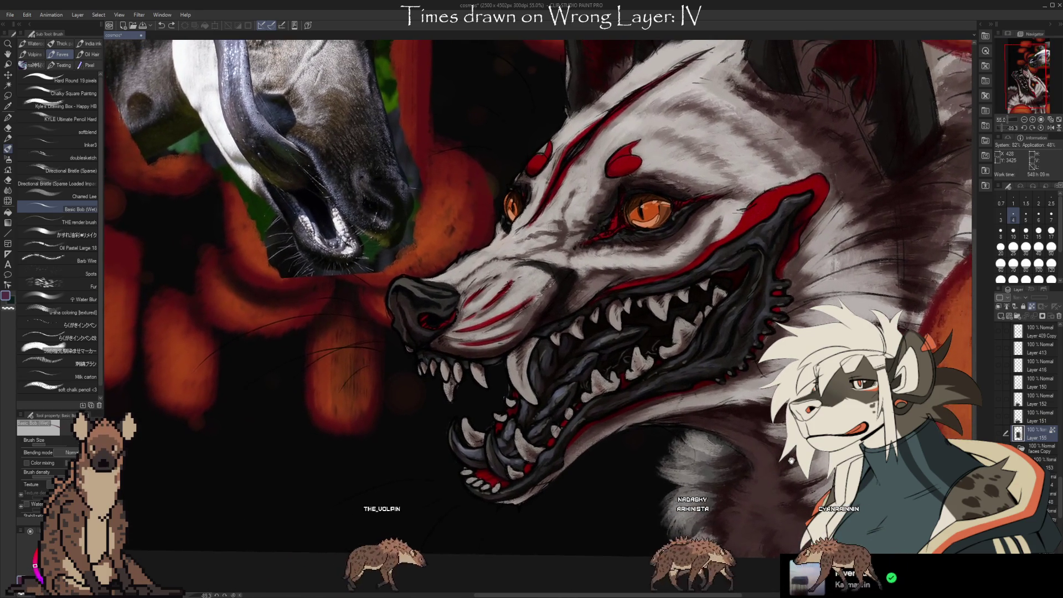
click(1042, 449)
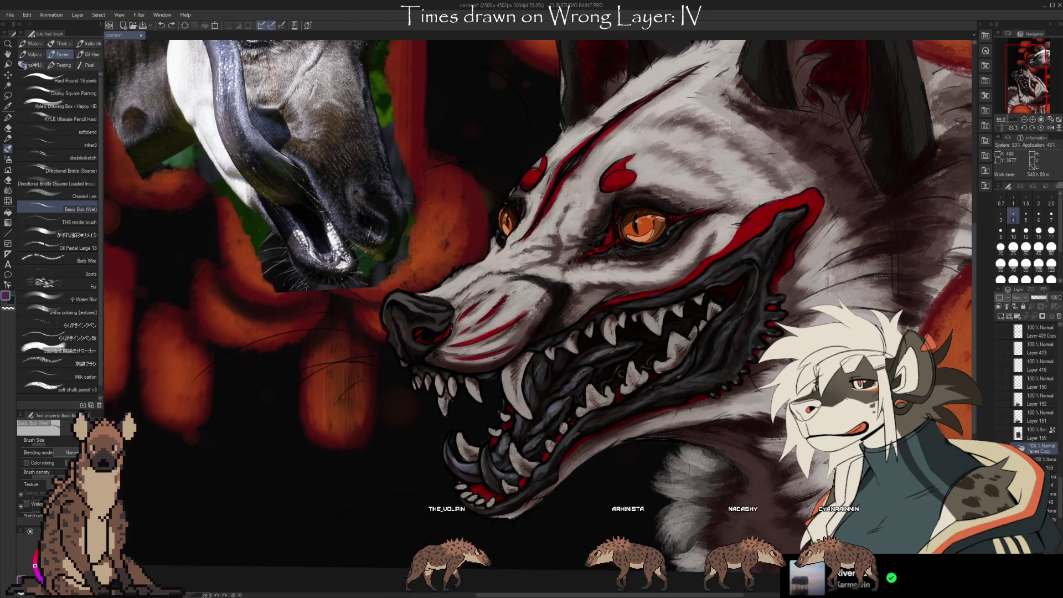
mouse_move(531, 299)
mouse_down()
mouse_move(524, 274)
mouse_move(584, 388)
mouse_up()
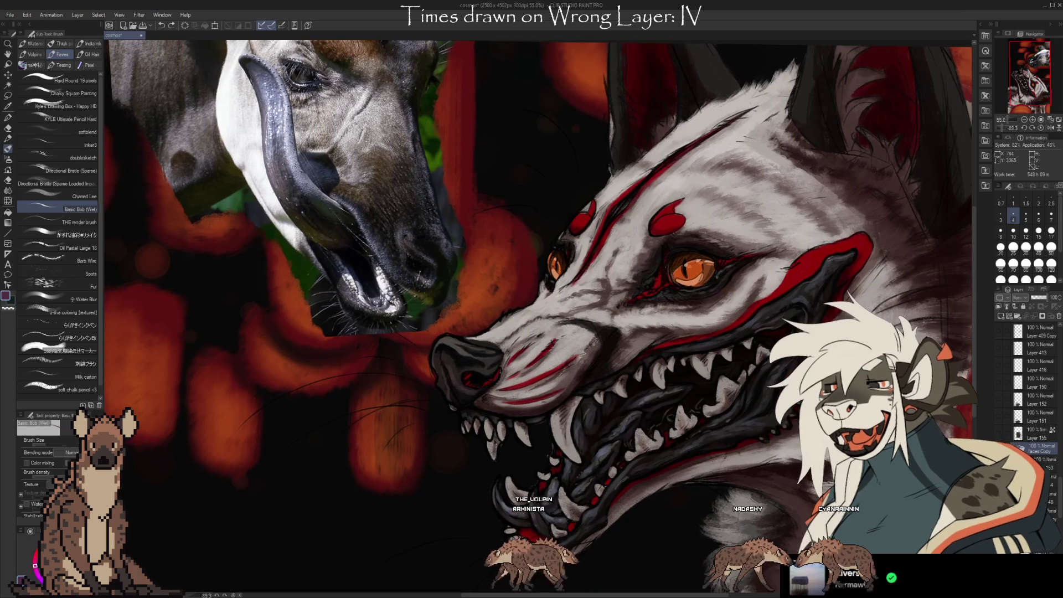
scroll(823, 456, down, 1)
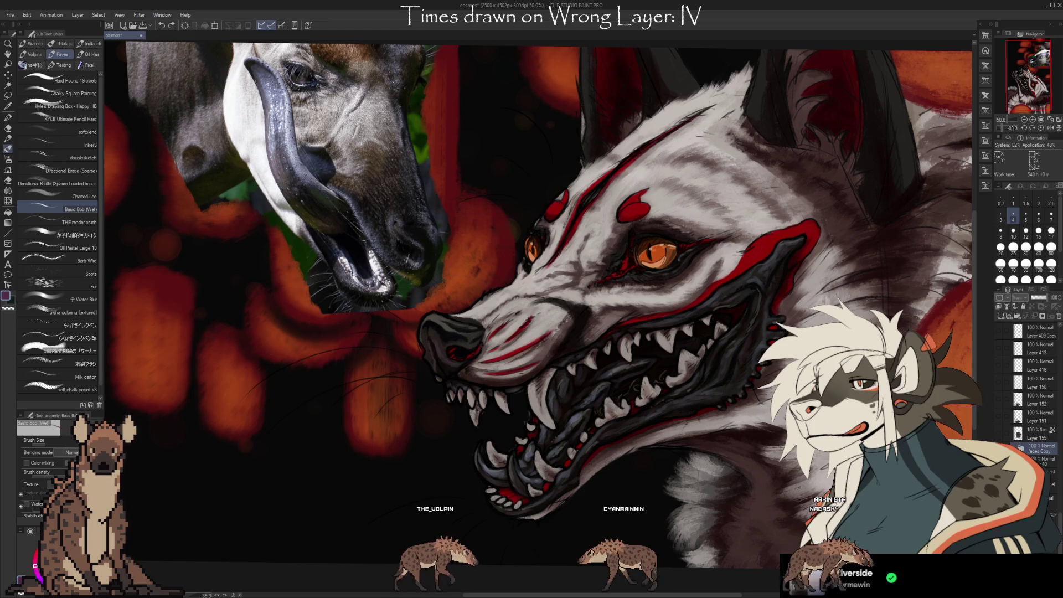
scroll(1030, 387, up, 5)
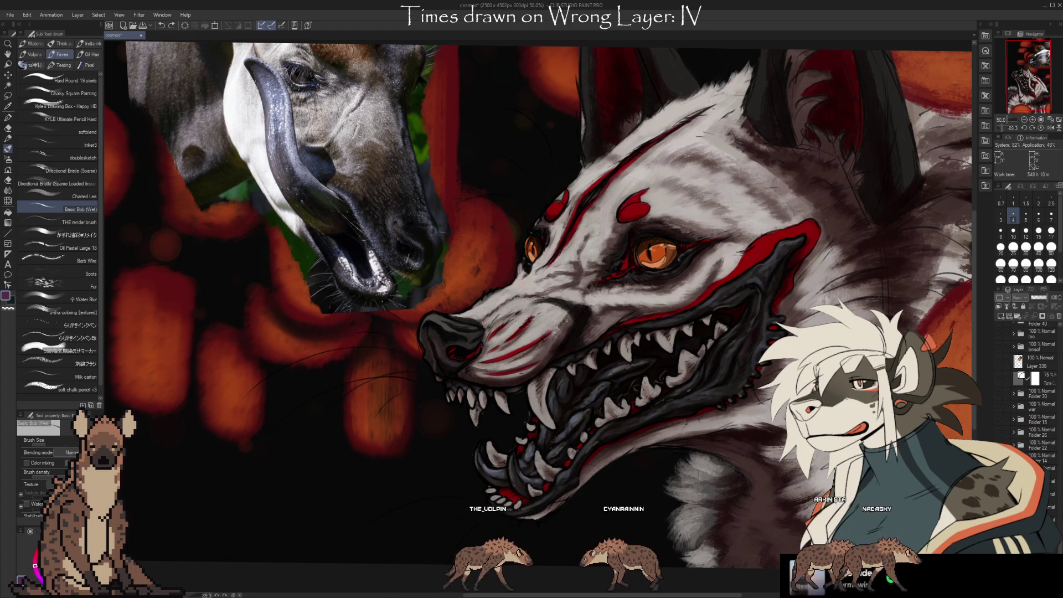
scroll(1030, 387, down, 1)
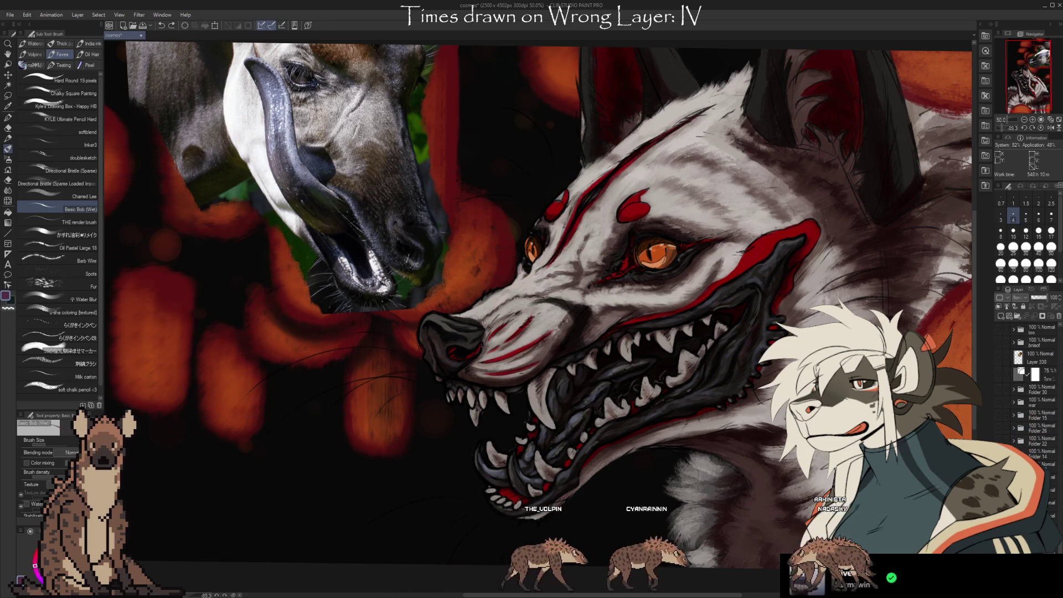
scroll(1030, 388, down, 2)
scroll(1031, 387, down, 1)
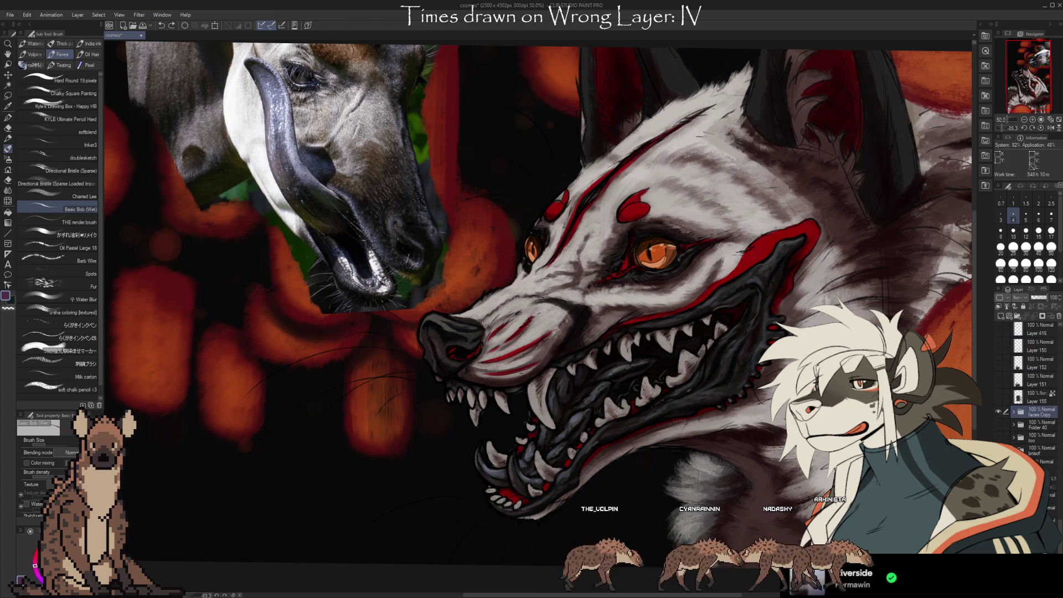
scroll(1030, 387, down, 1)
scroll(1031, 388, down, 1)
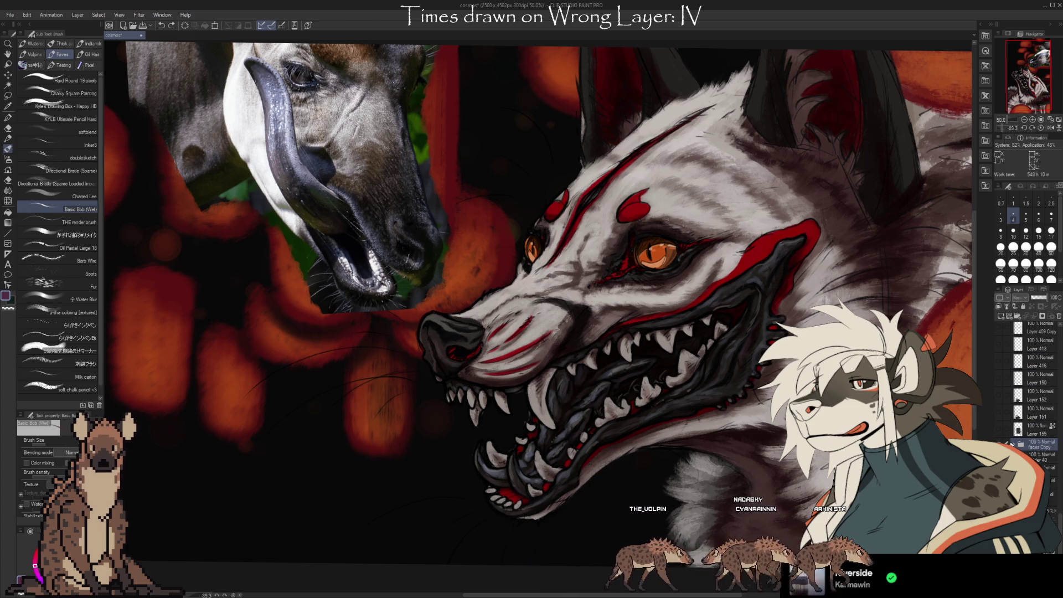
scroll(1013, 443, down, 2)
scroll(1011, 443, down, 1)
scroll(1009, 442, down, 2)
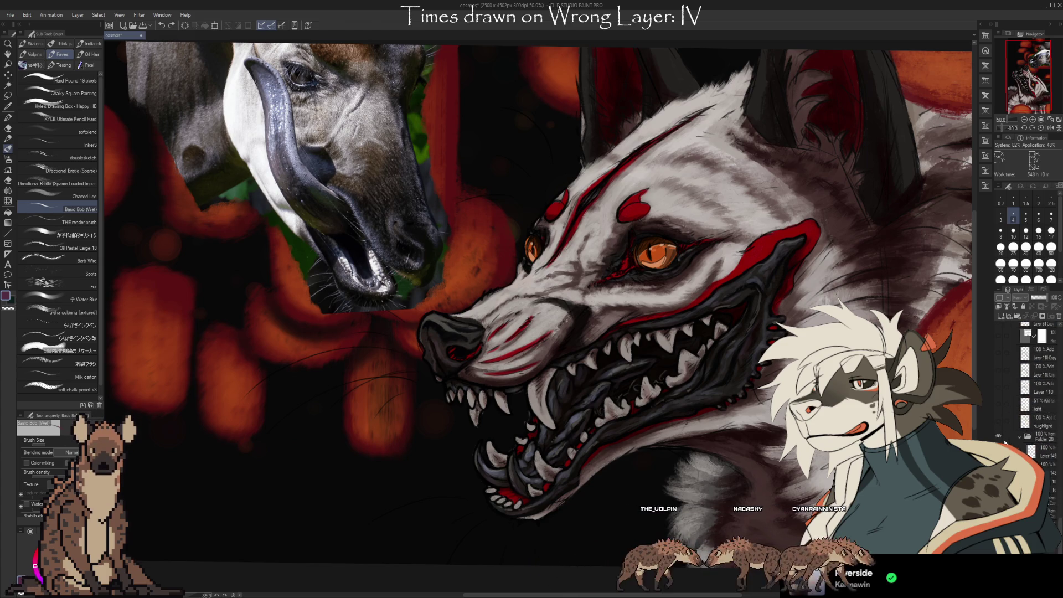
scroll(1007, 441, down, 1)
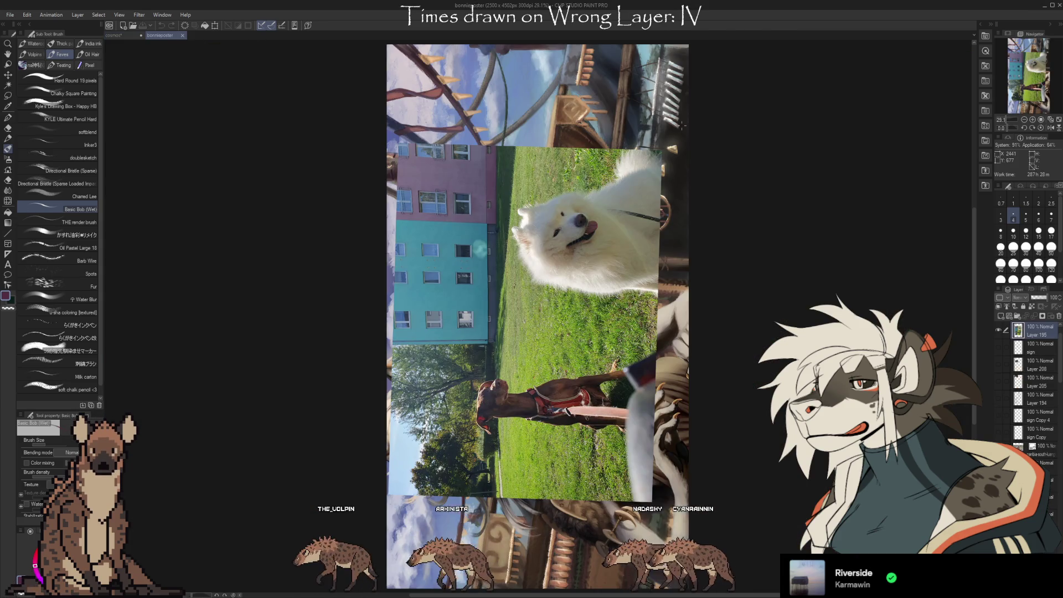
Rotate the bonnieposter view to landscape and hide the dog photo layer.
drag(684, 125, 346, 169)
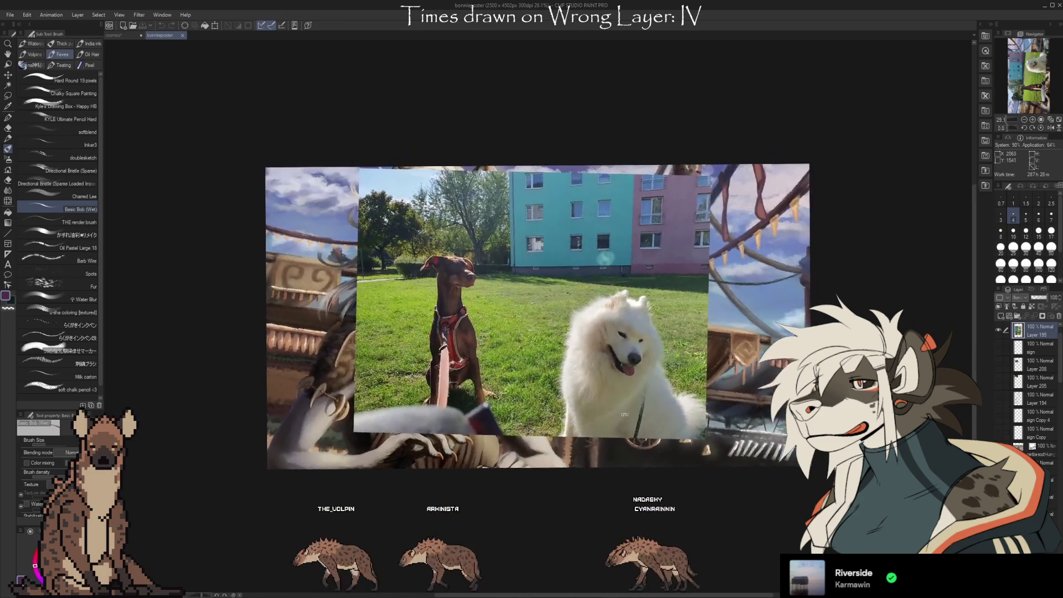
scroll(418, 313, up, 1)
scroll(418, 313, up, 1)
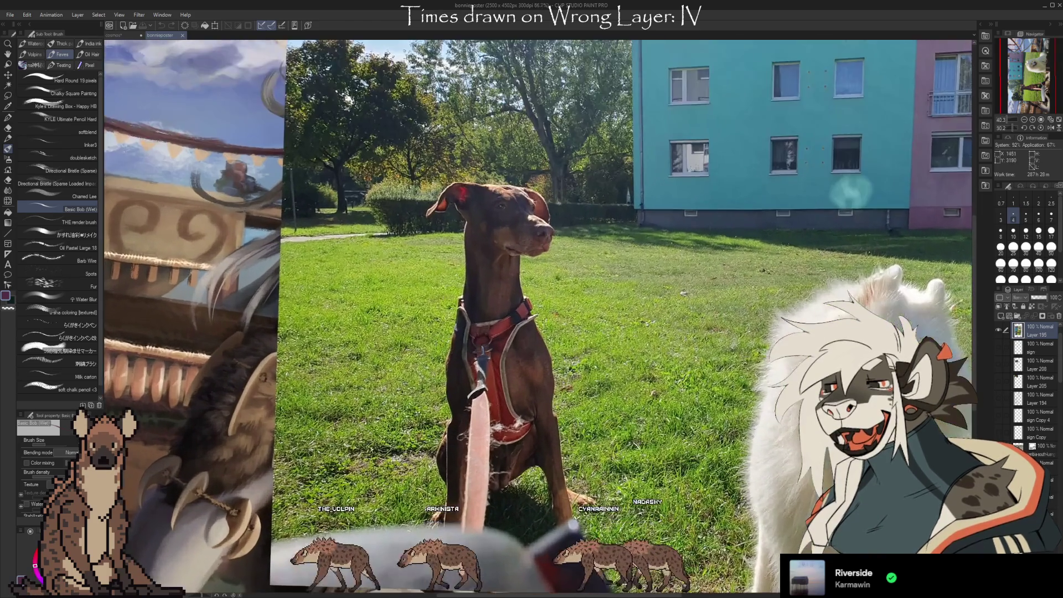
scroll(418, 313, up, 1)
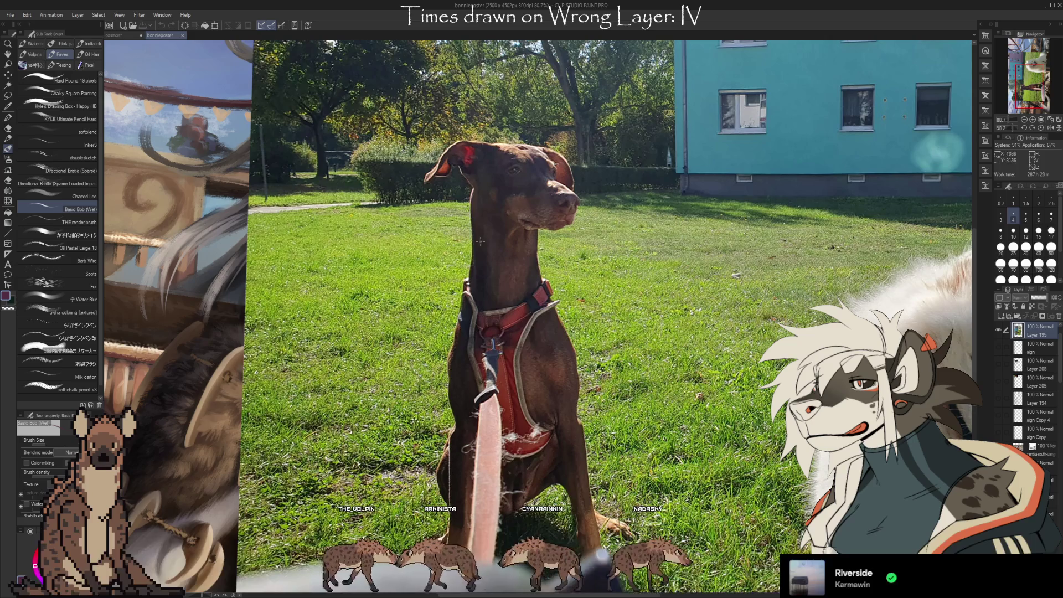
scroll(266, 183, down, 3)
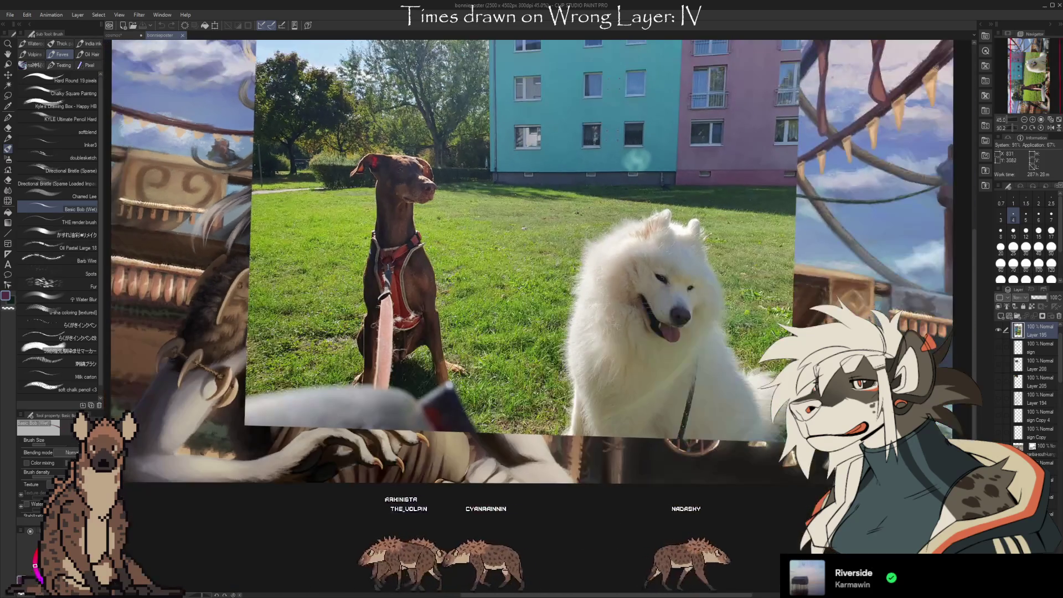
scroll(531, 266, up, 1)
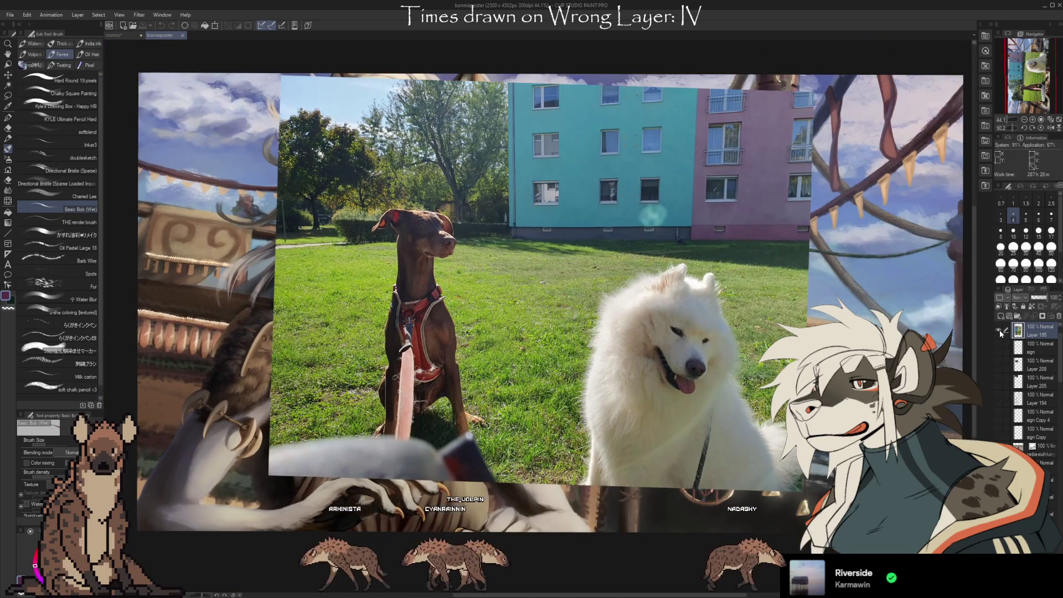
click(1000, 330)
Hide the warrior folder's hyena painting and turn the view so the eagle stands upright.
scroll(1033, 360, down, 5)
scroll(1031, 359, down, 3)
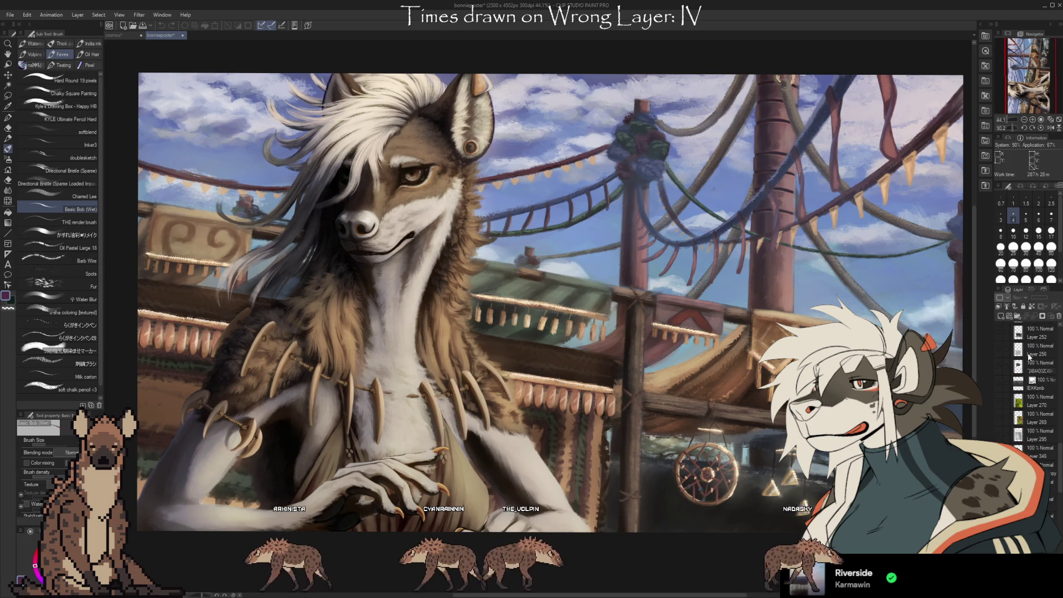
scroll(1029, 358, down, 2)
scroll(1028, 357, down, 3)
click(1000, 425)
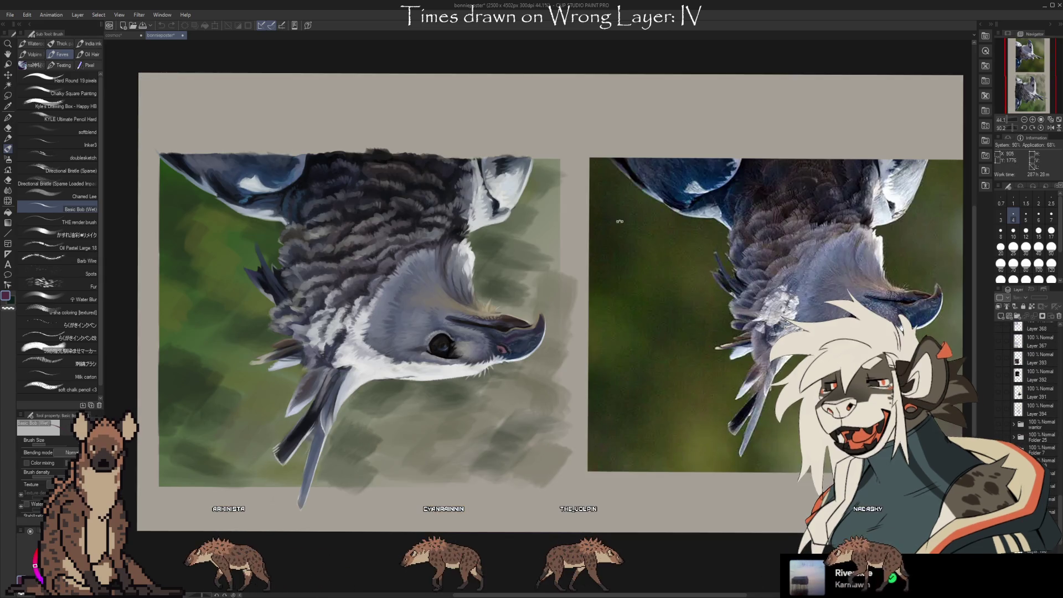
drag(620, 221, 477, 383)
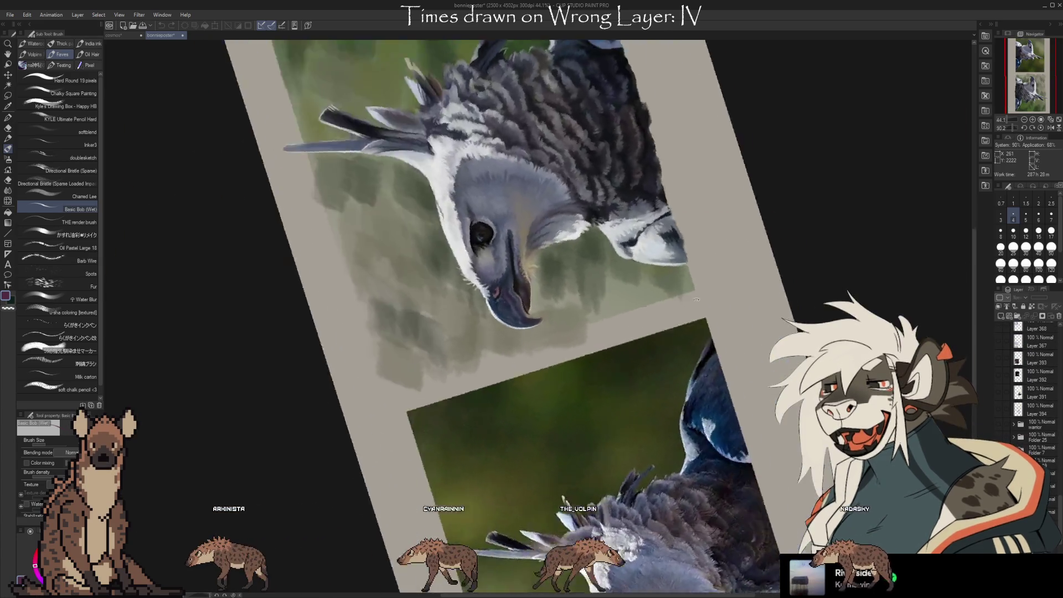
scroll(532, 180, up, 3)
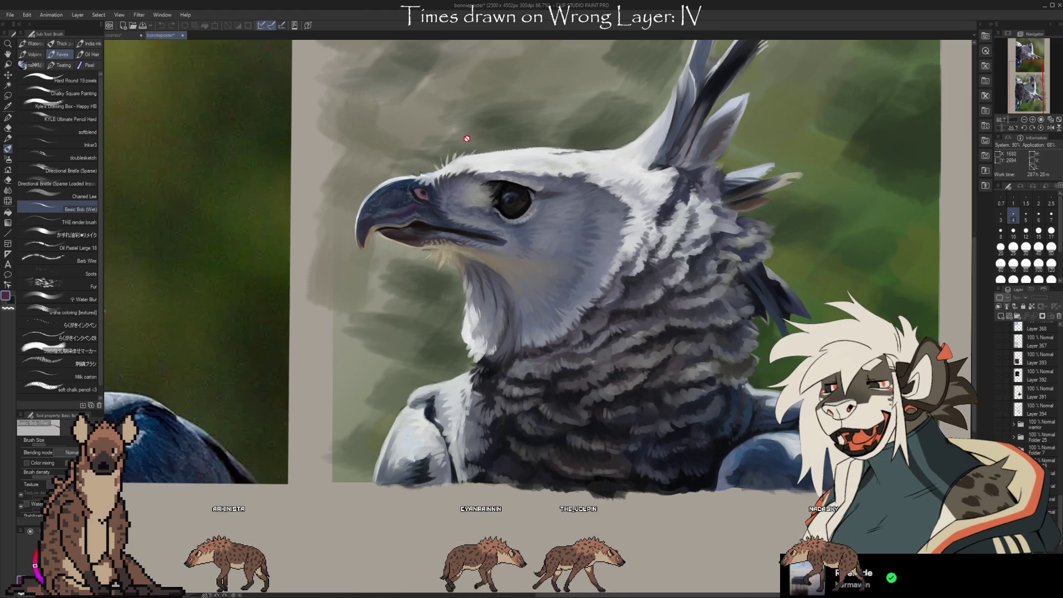
click(120, 37)
Glance at the bonnieposter eagle painting, then return to the cosmos wolf head document.
scroll(769, 339, up, 1)
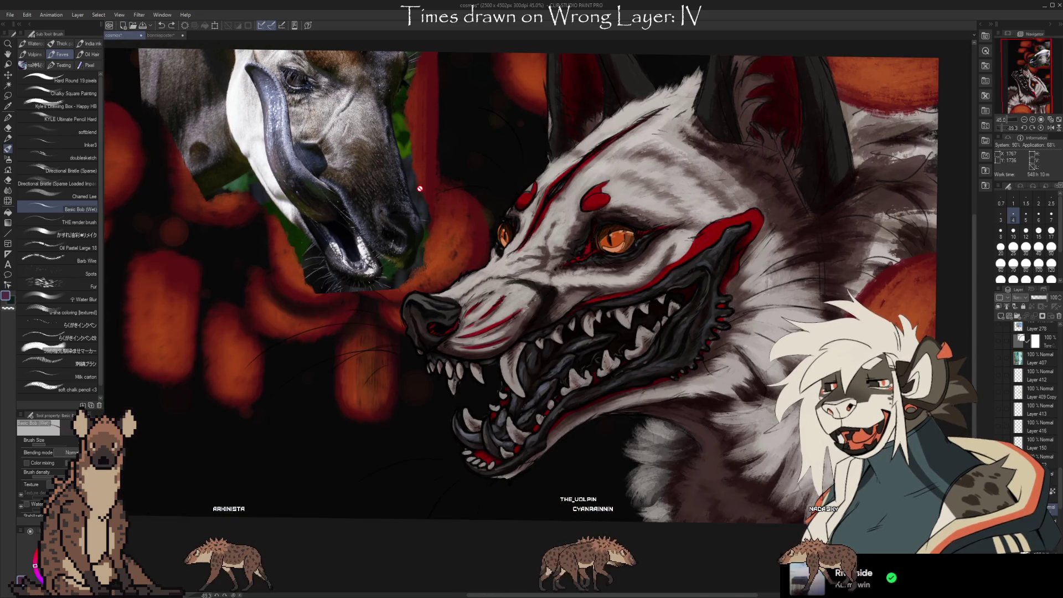
scroll(769, 340, up, 1)
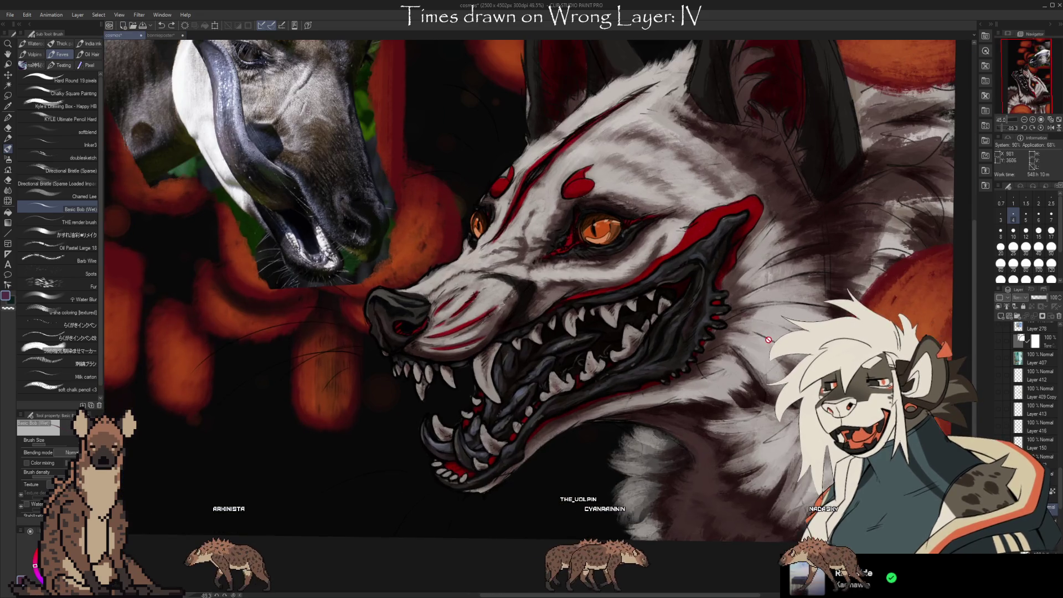
click(160, 37)
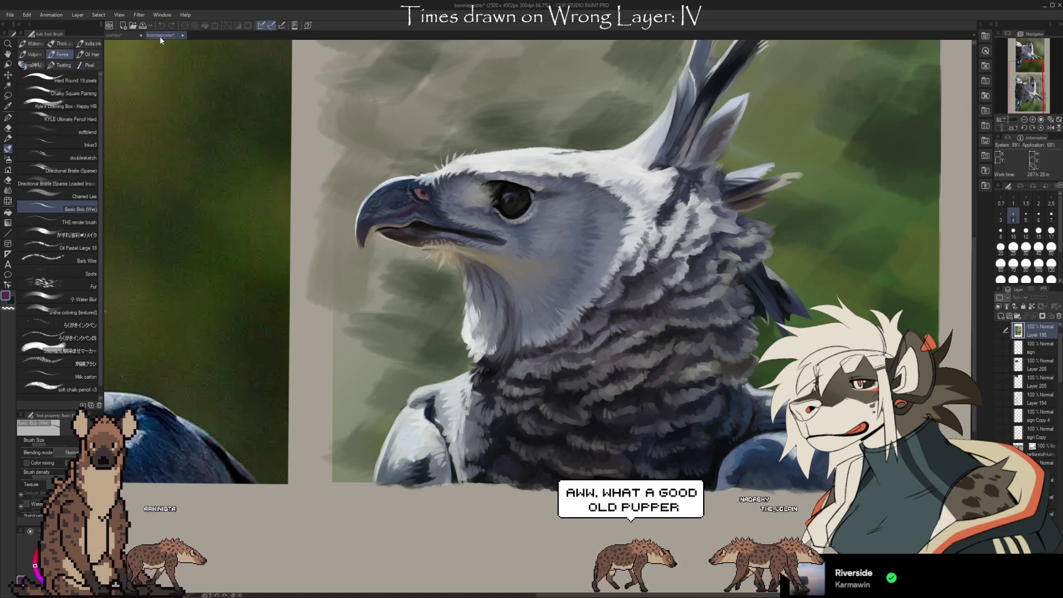
click(130, 34)
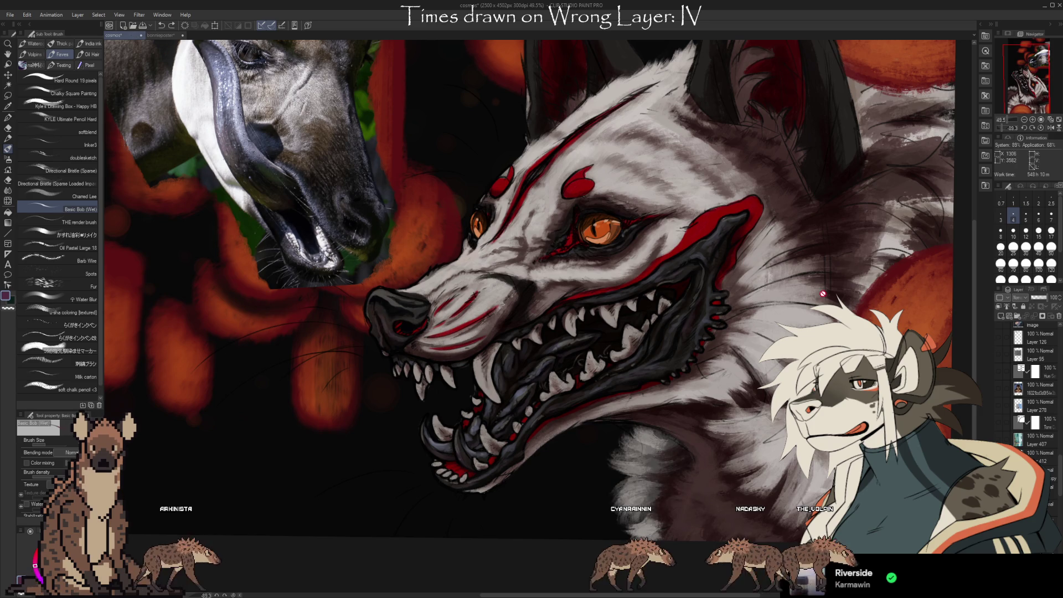
click(999, 370)
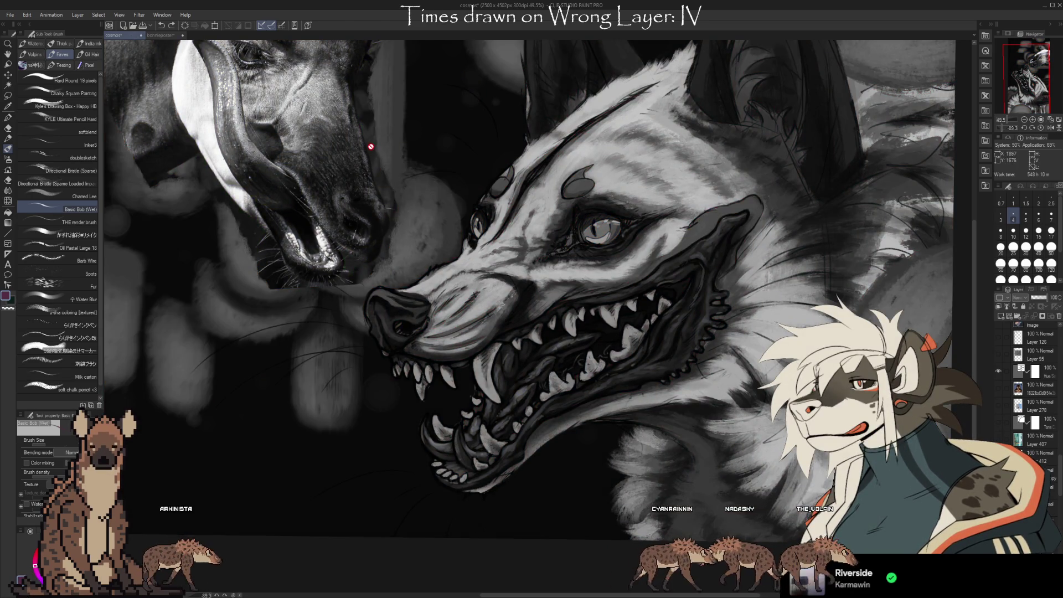
In the bonnieposter document, turn the eagle painting grayscale with Ctrl+Shift+U.
click(161, 35)
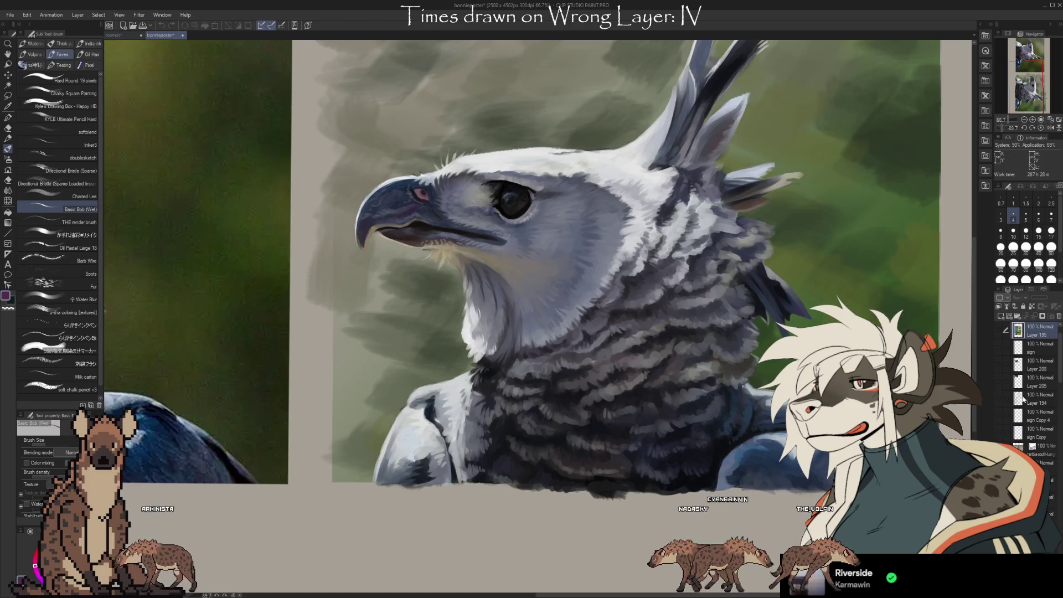
scroll(1023, 398, down, 10)
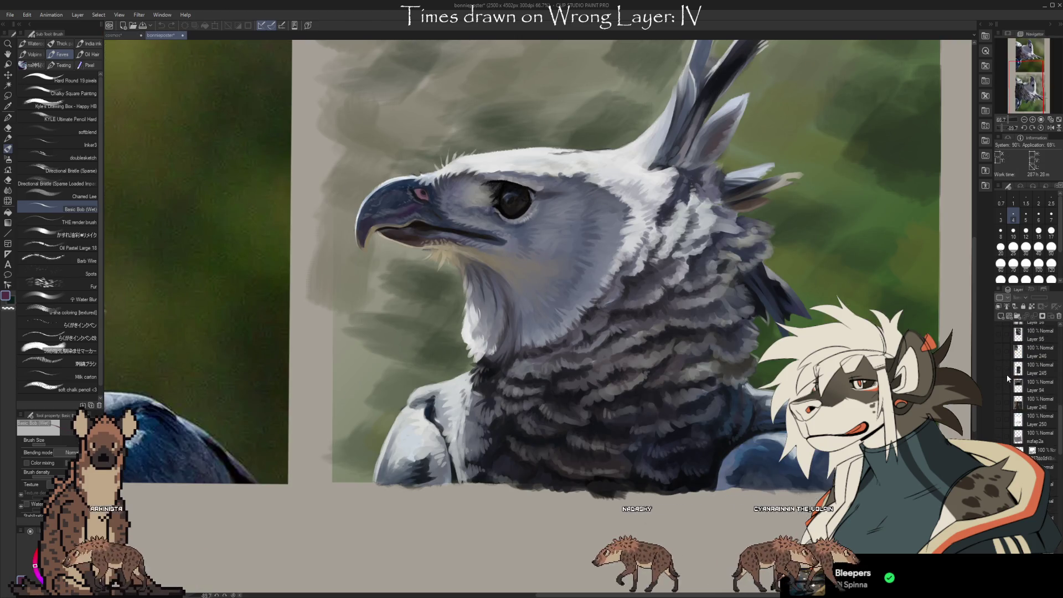
scroll(1007, 374, up, 3)
scroll(1005, 373, up, 3)
scroll(1002, 370, up, 3)
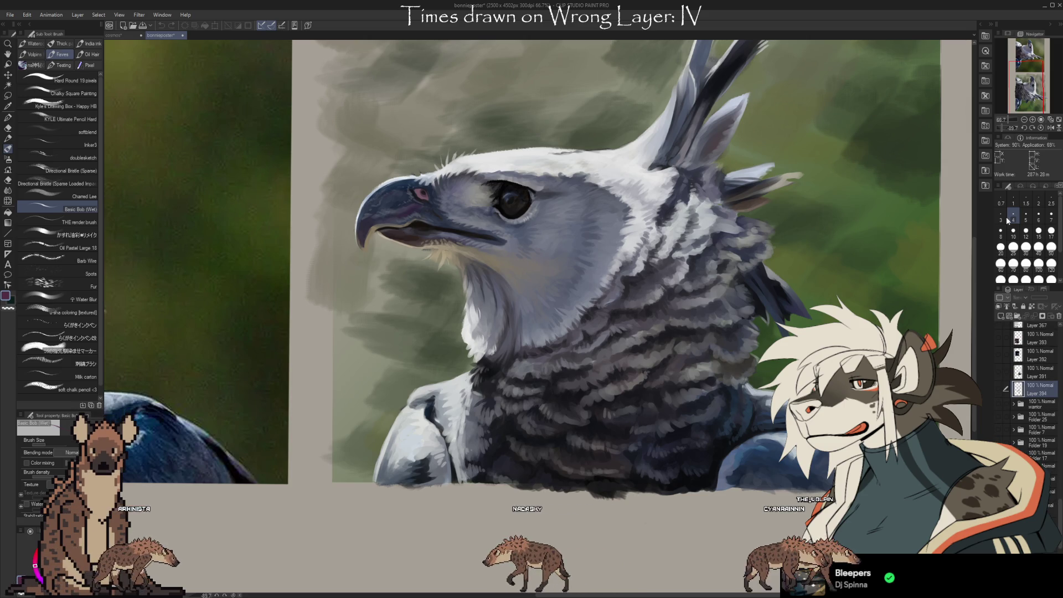
key(ctrl+shift+u)
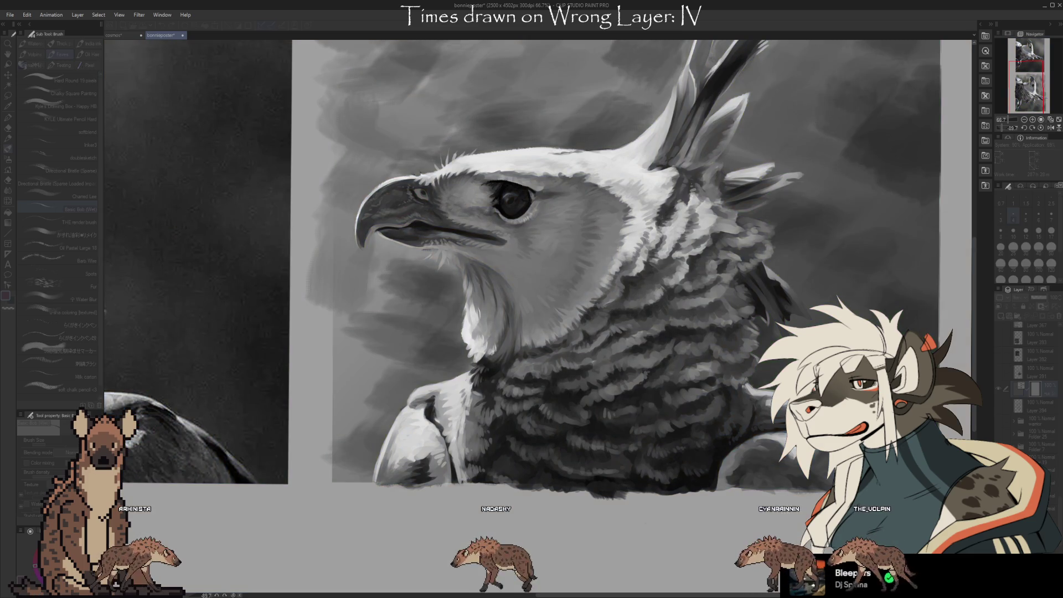
Flip between the grayscale hyena and eagle paintings to compare their values.
click(116, 35)
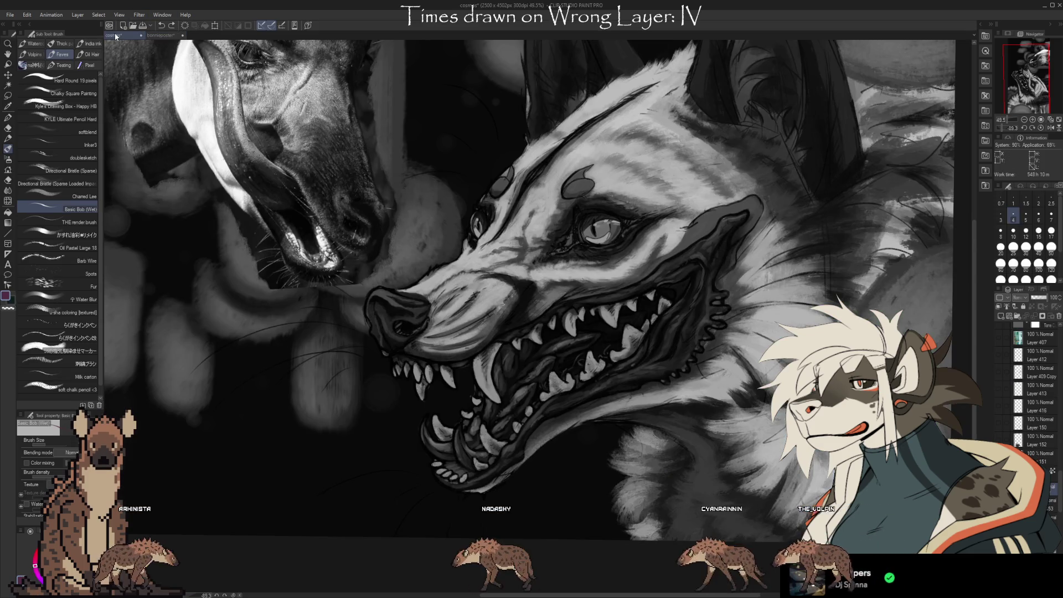
click(165, 35)
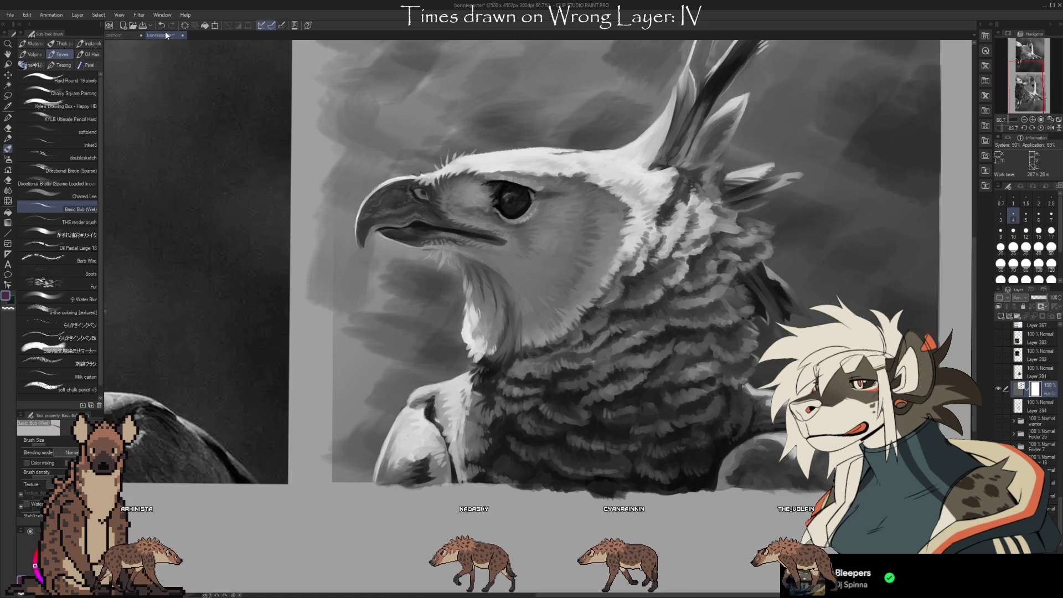
click(122, 35)
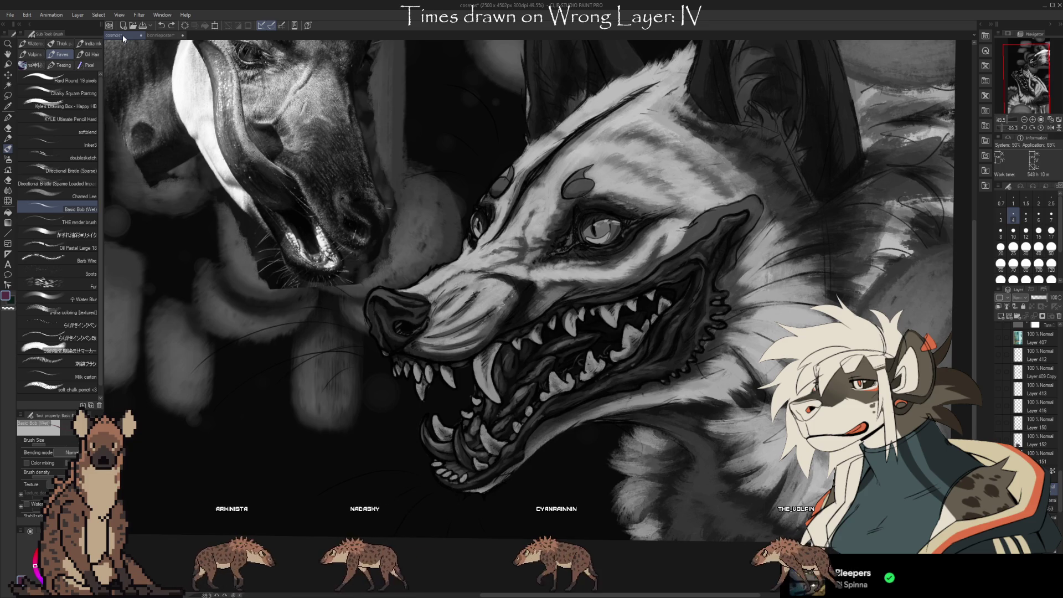
scroll(473, 206, down, 1)
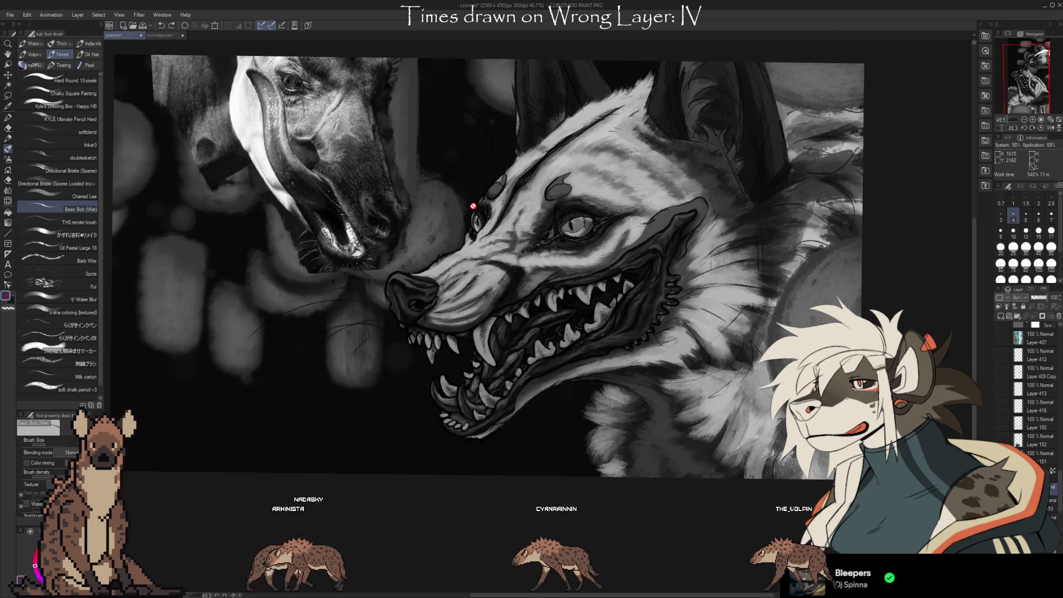
scroll(473, 206, down, 1)
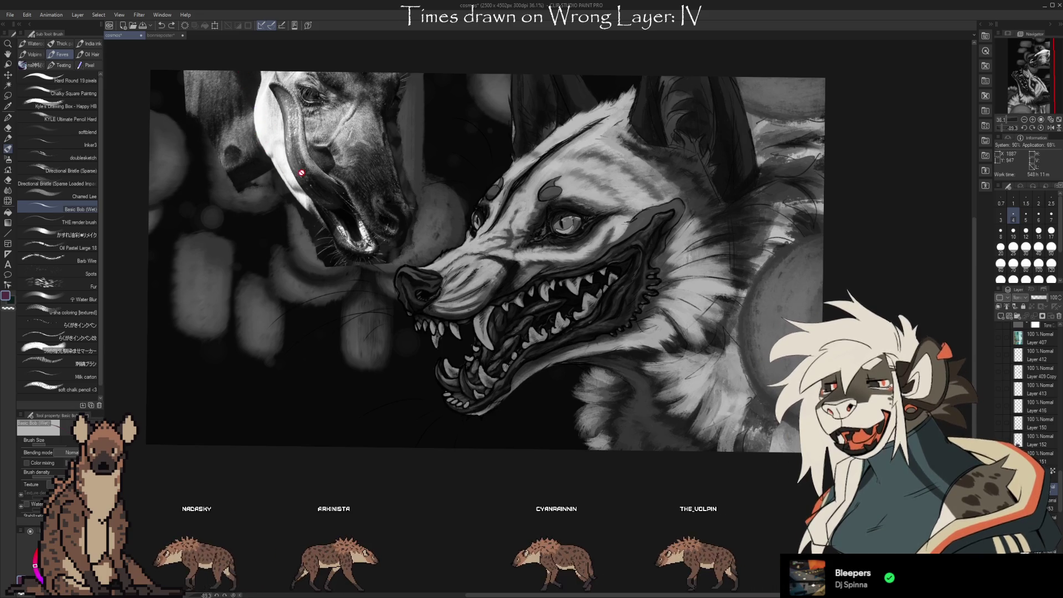
scroll(301, 173, up, 4)
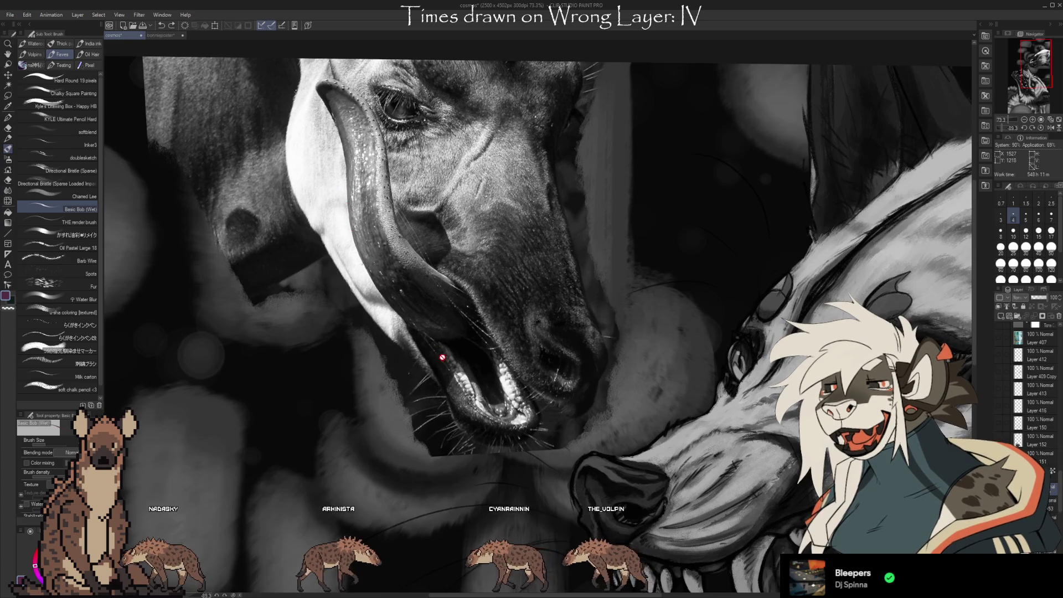
scroll(705, 332, down, 2)
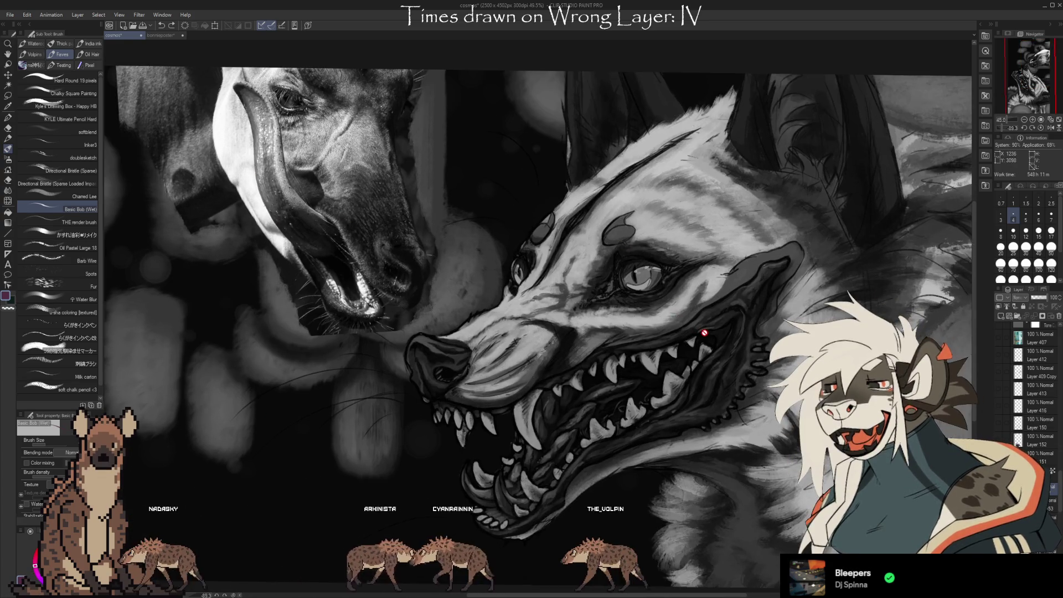
scroll(579, 135, up, 1)
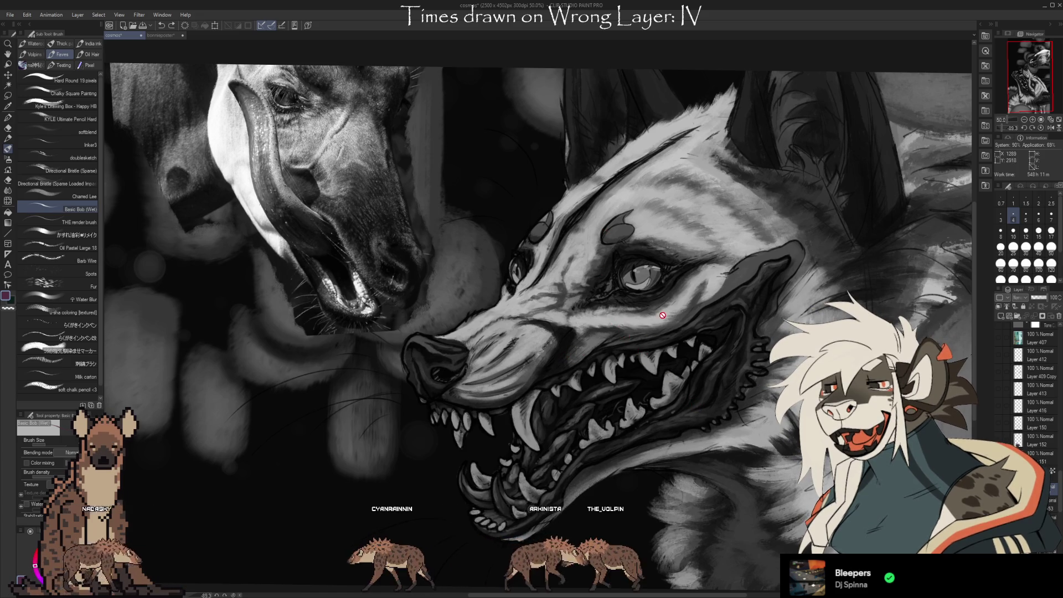
scroll(583, 189, down, 1)
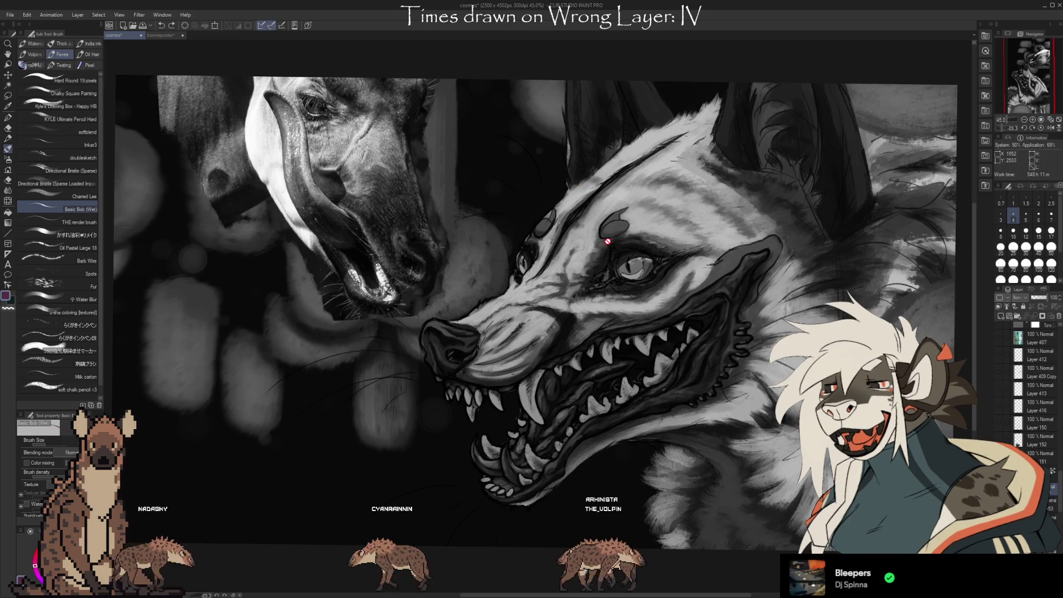
scroll(685, 406, up, 1)
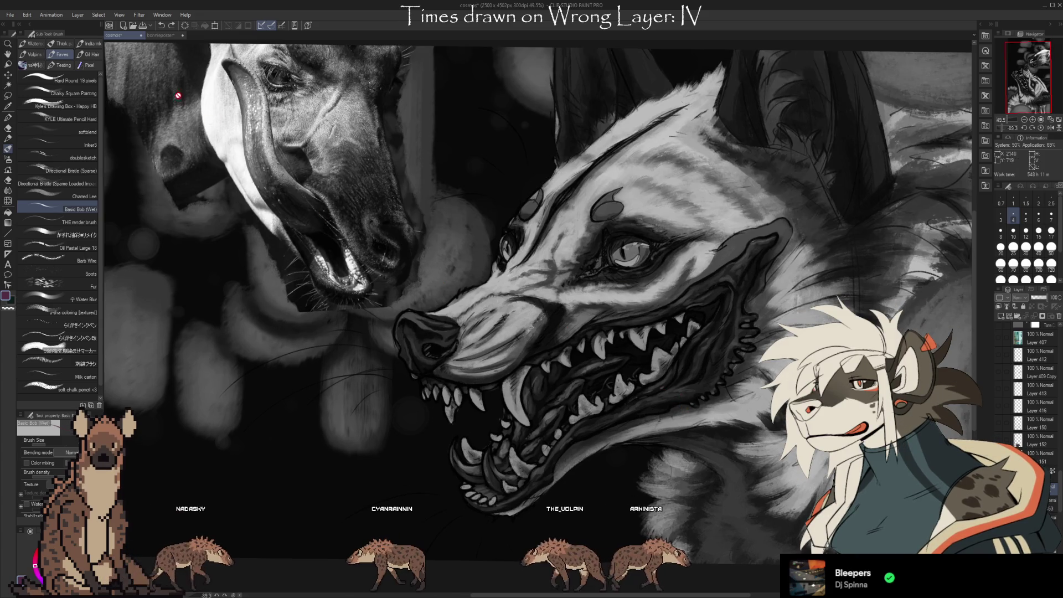
click(158, 35)
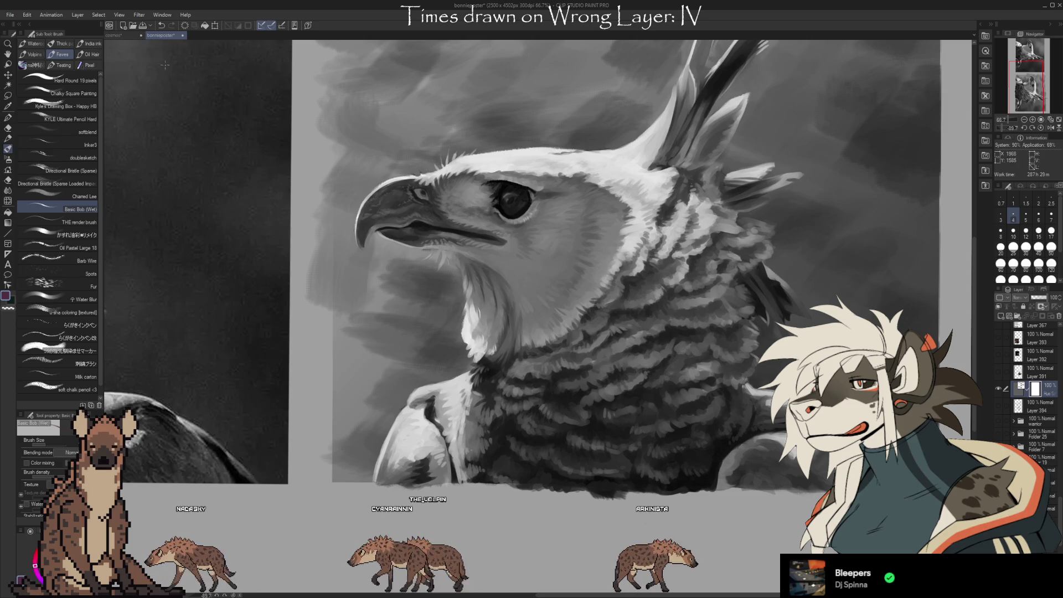
After one more comparison, hide the eagle painting's grayscale Hue/Saturation layer.
click(116, 35)
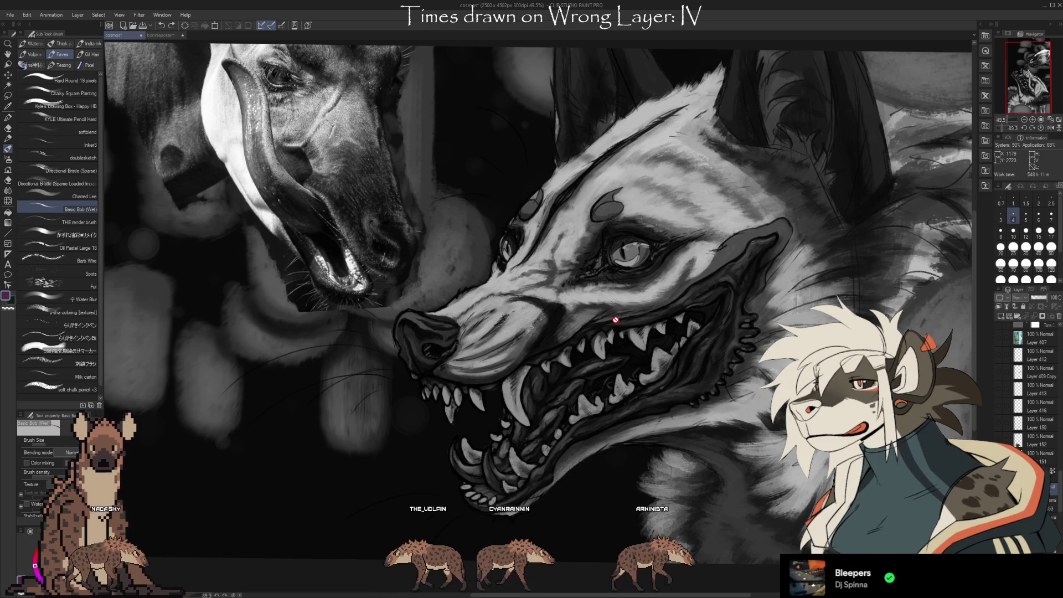
click(157, 34)
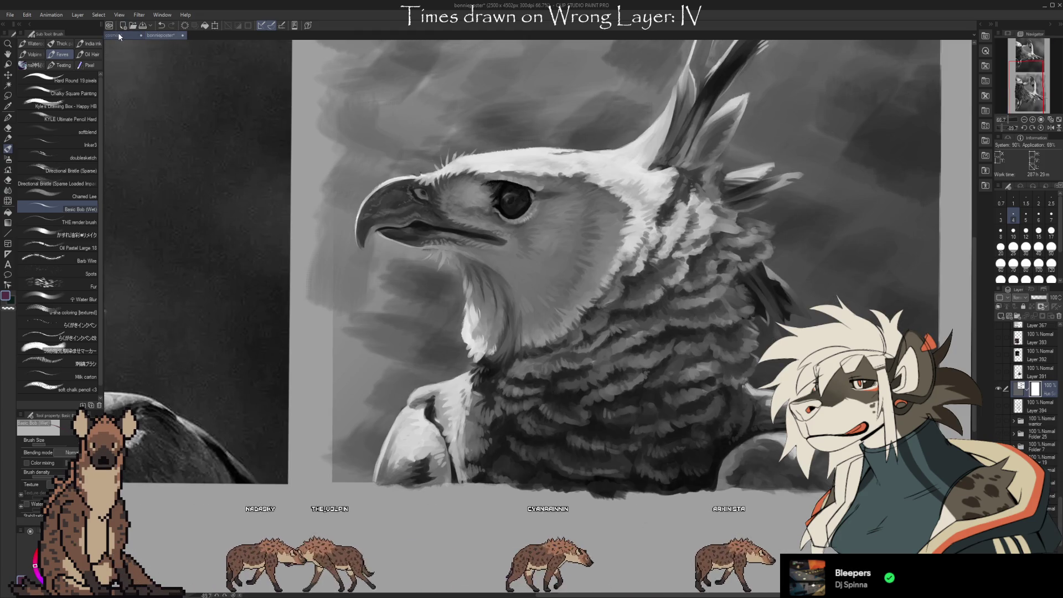
click(118, 36)
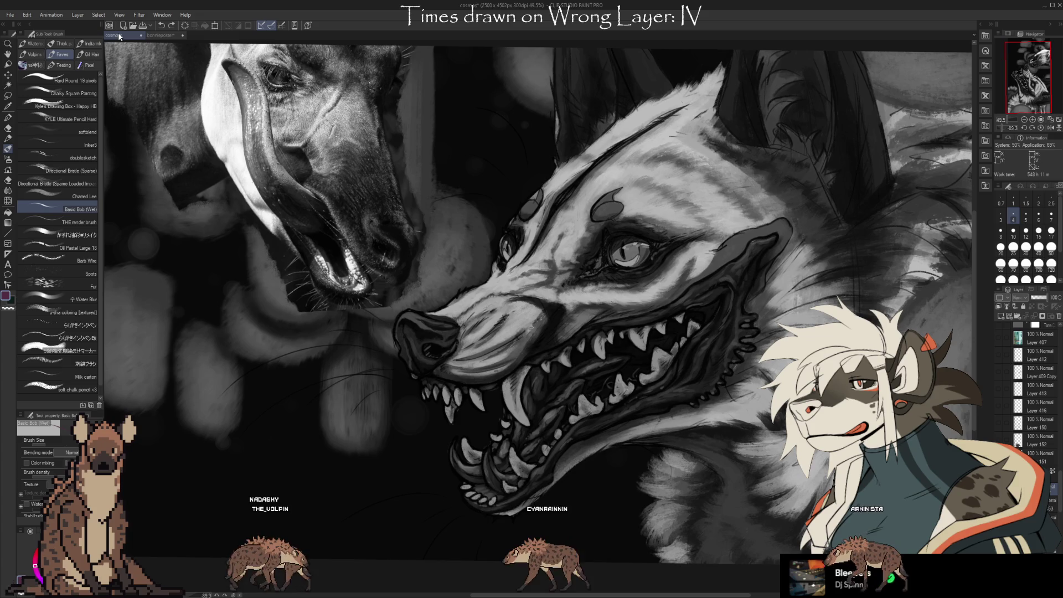
click(158, 34)
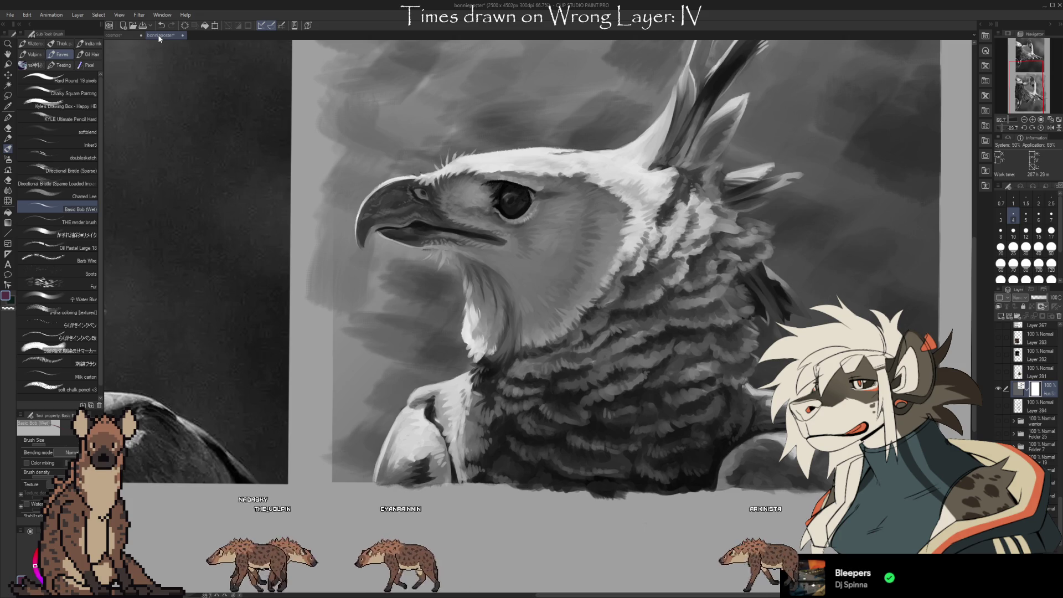
click(999, 389)
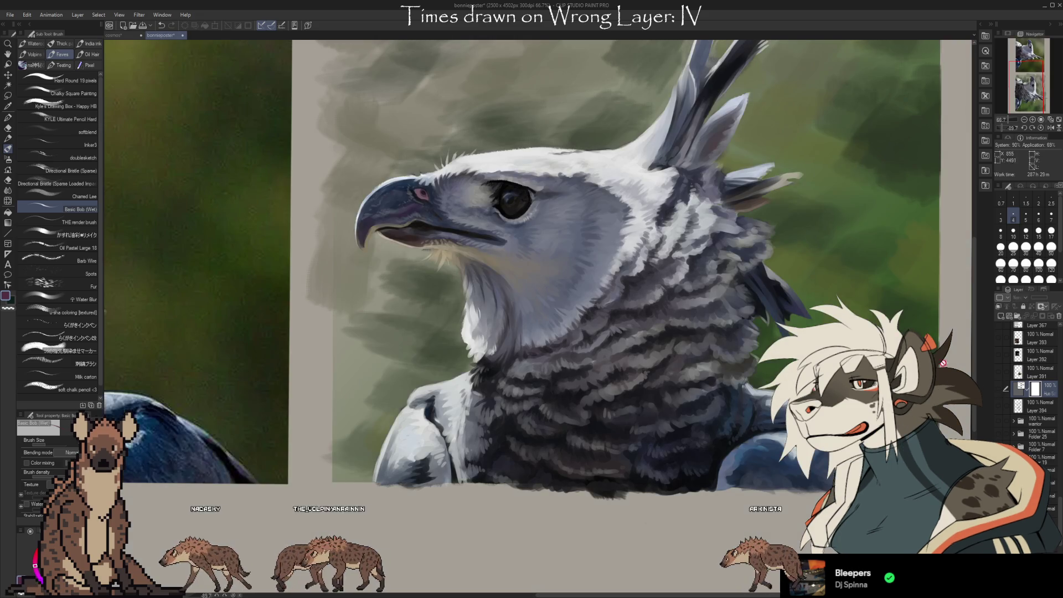
Hide the hyena painting's Hue/Saturation layer to restore its full colour.
key(ctrl+Tab)
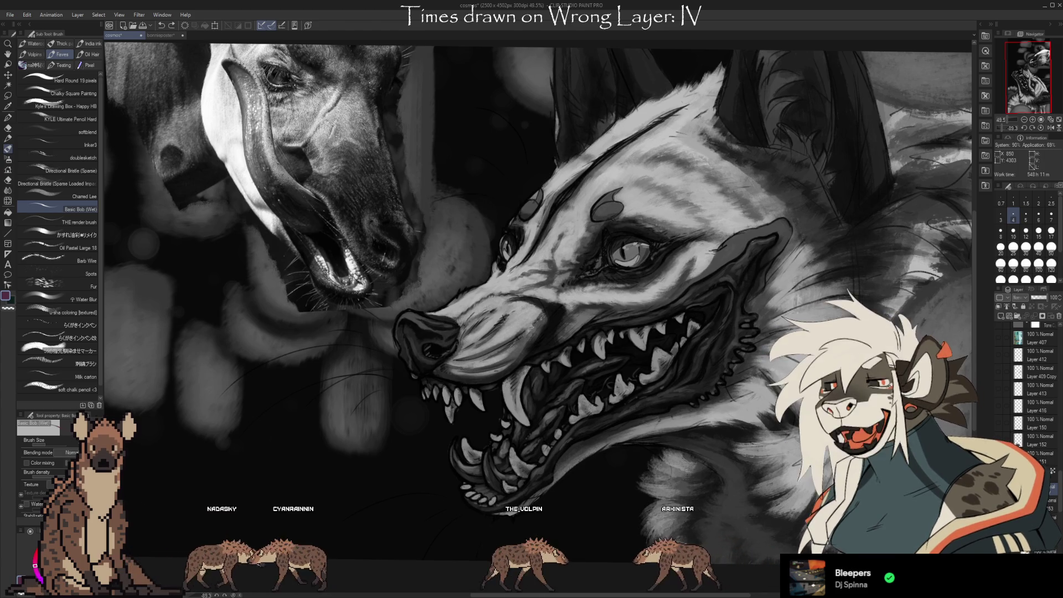
scroll(1002, 382, up, 3)
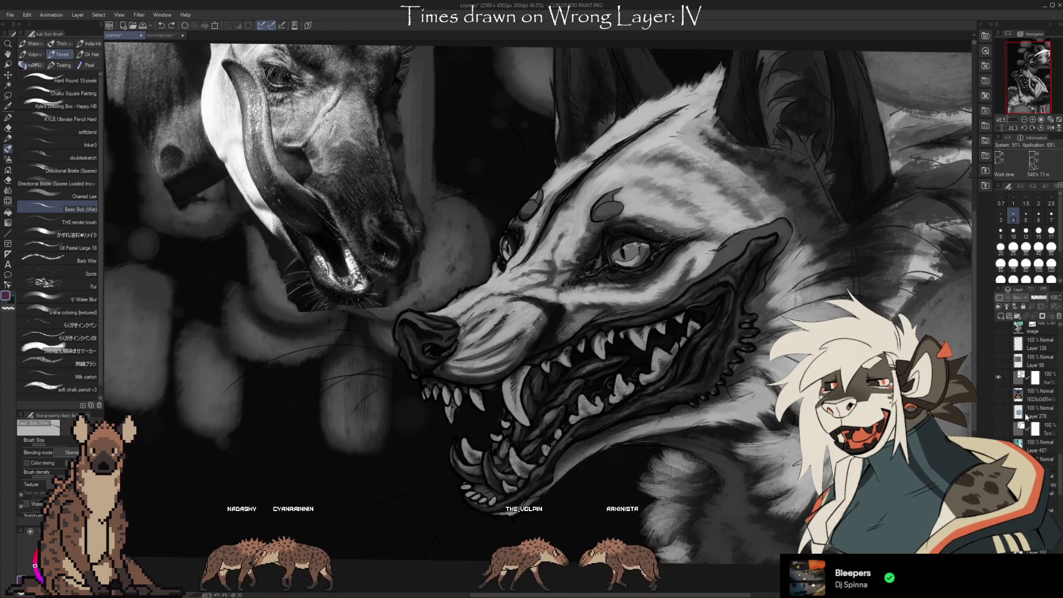
click(1000, 378)
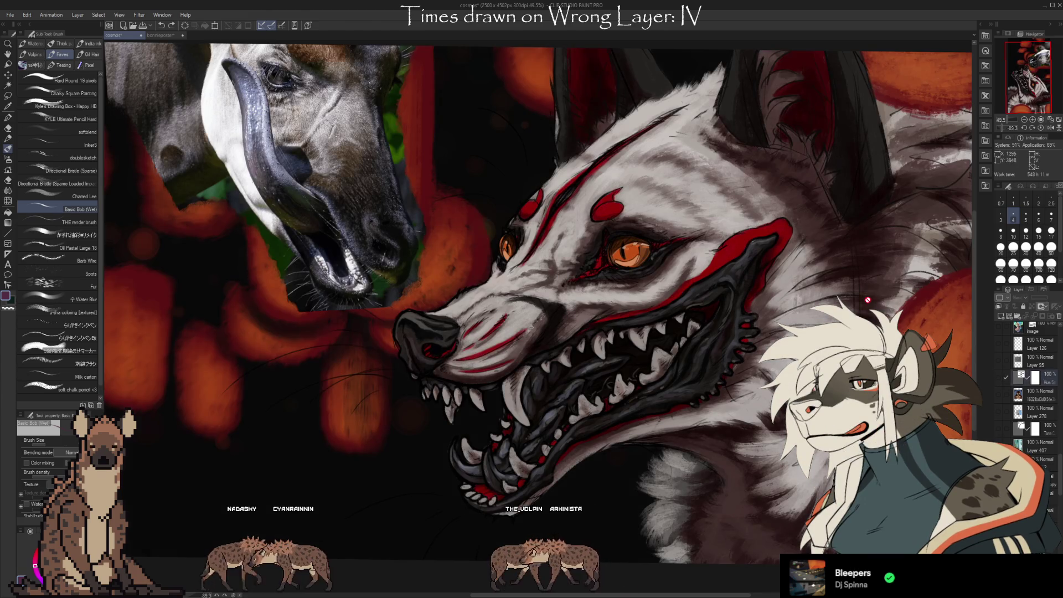
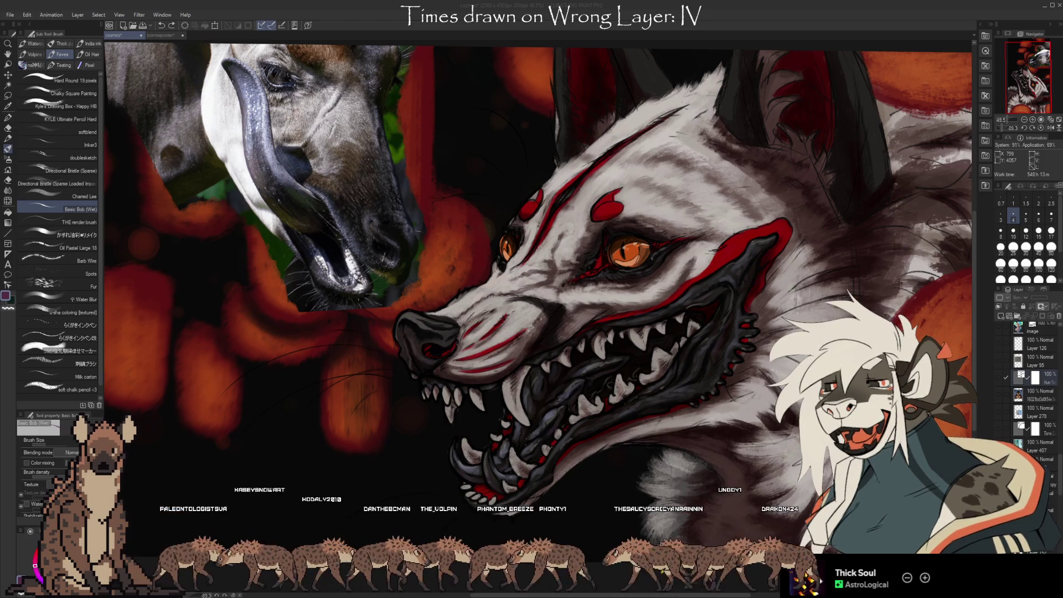
Hide the okapi reference photo layer.
scroll(1033, 388, down, 2)
scroll(1033, 388, down, 3)
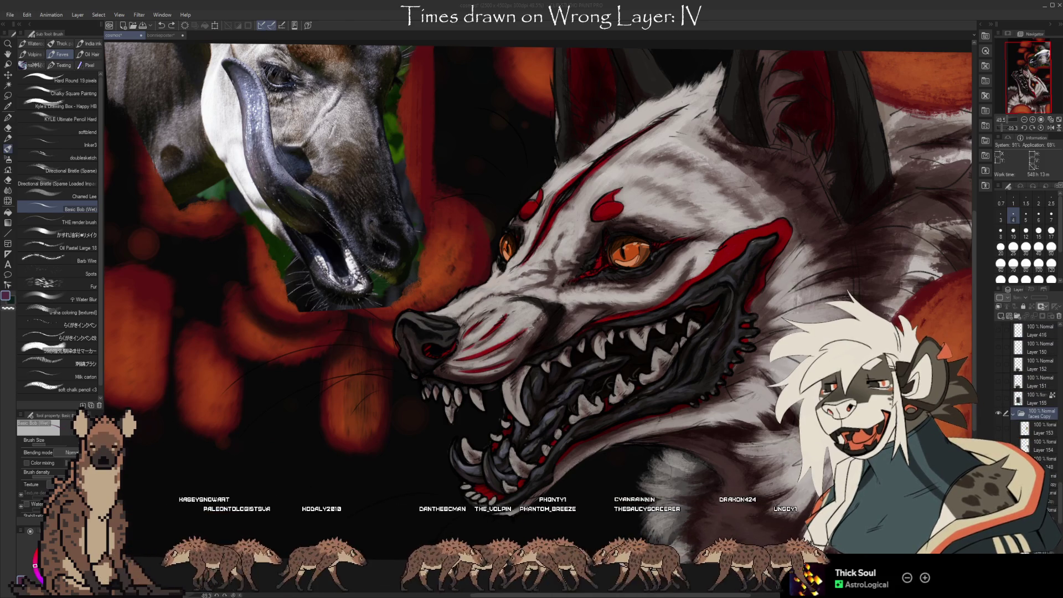
click(999, 413)
Collapse the Faces Copy folder and hide its hyena portrait.
scroll(798, 286, down, 1)
scroll(798, 286, up, 2)
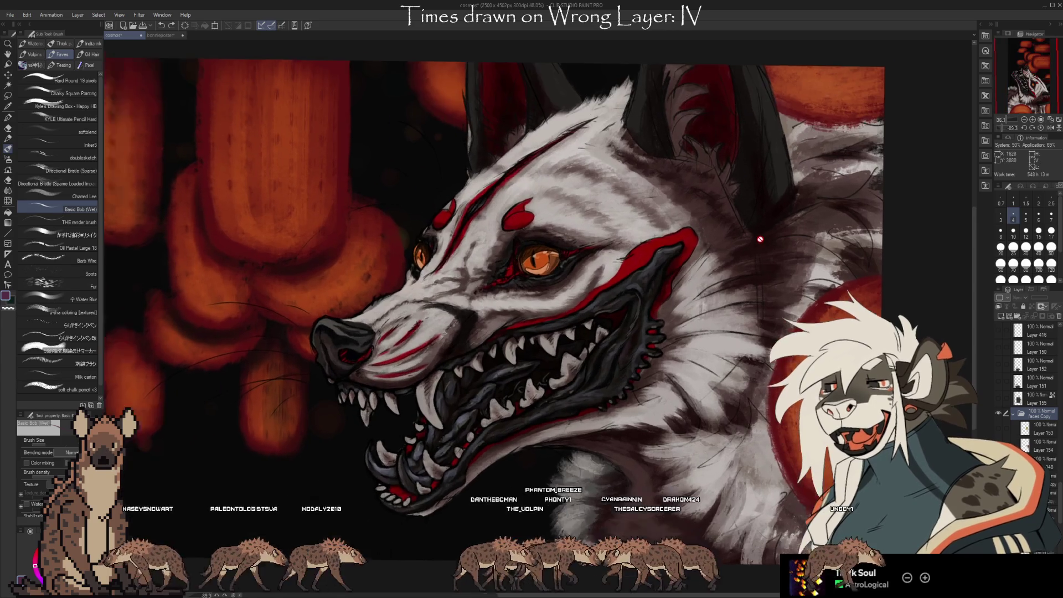
scroll(799, 287, up, 1)
scroll(799, 286, down, 1)
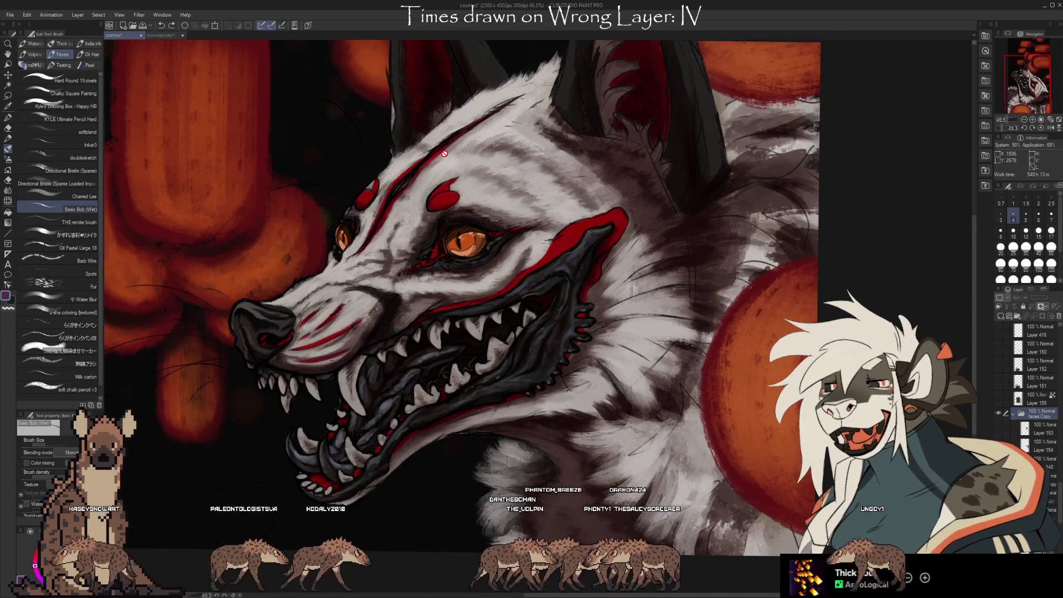
scroll(599, 238, down, 1)
click(1014, 414)
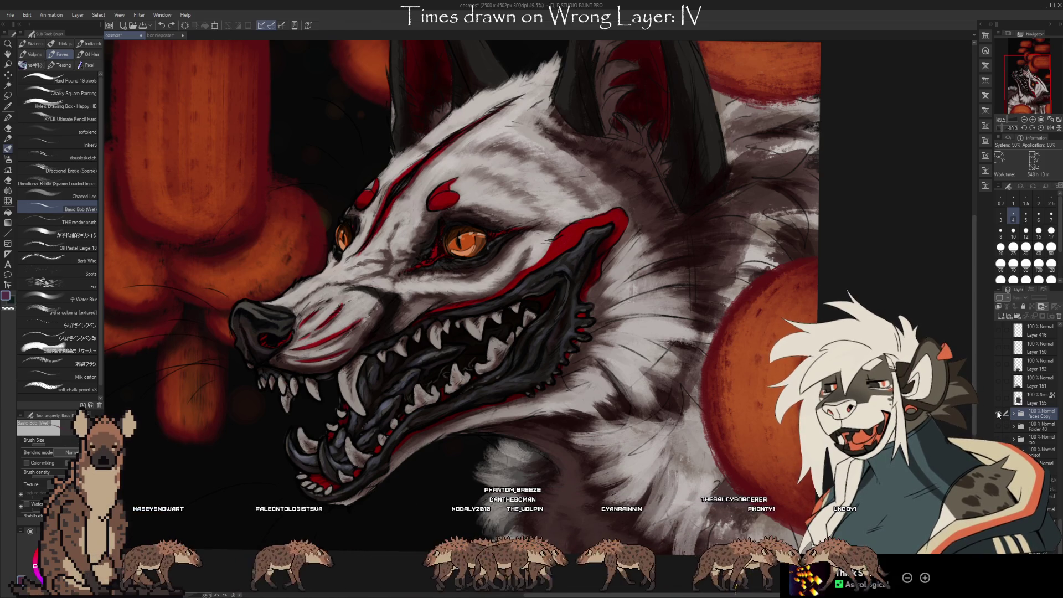
click(997, 411)
Undo to reveal the winged creature painting, then switch to the bonnieposter document.
scroll(1007, 413, down, 5)
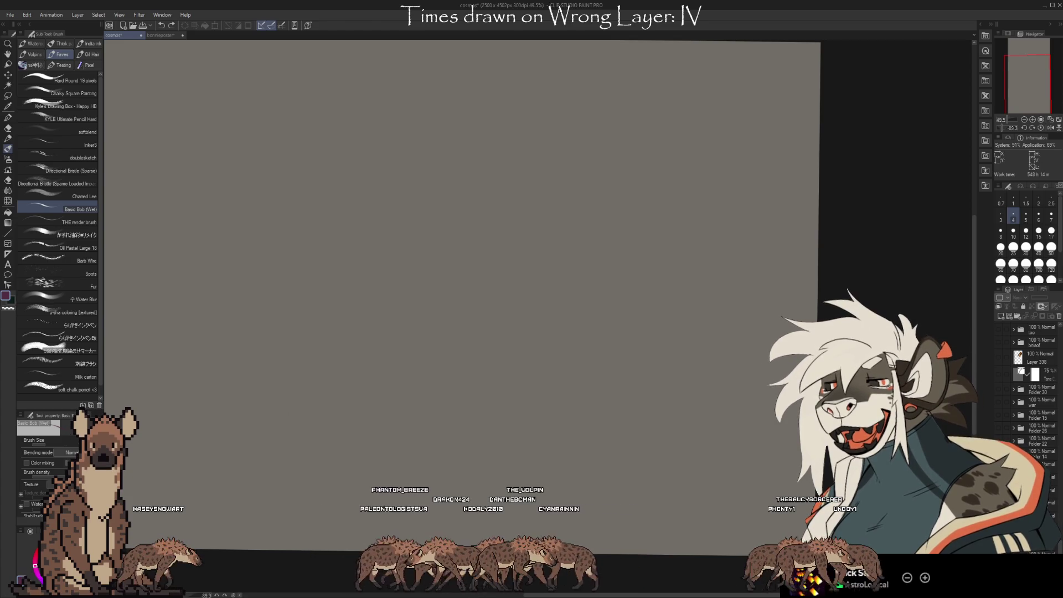
key(ctrl+z)
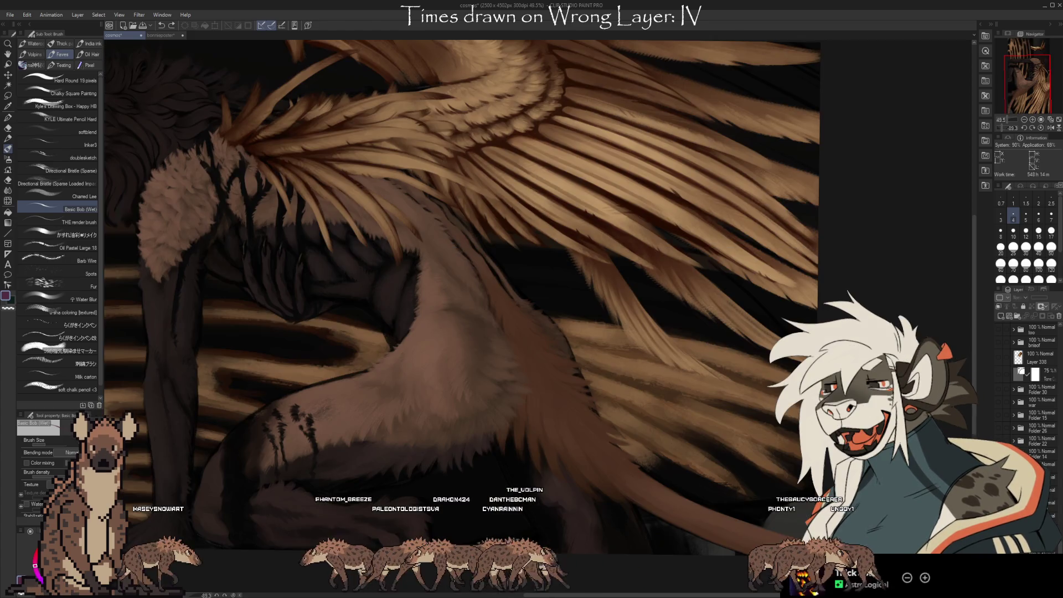
scroll(531, 277, down, 3)
scroll(532, 277, up, 2)
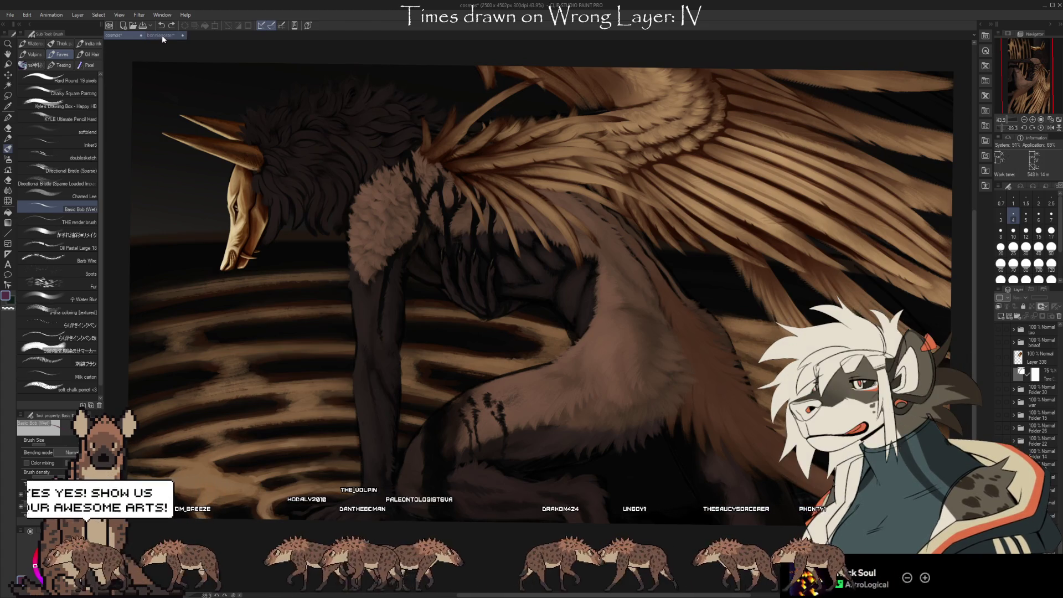
click(162, 36)
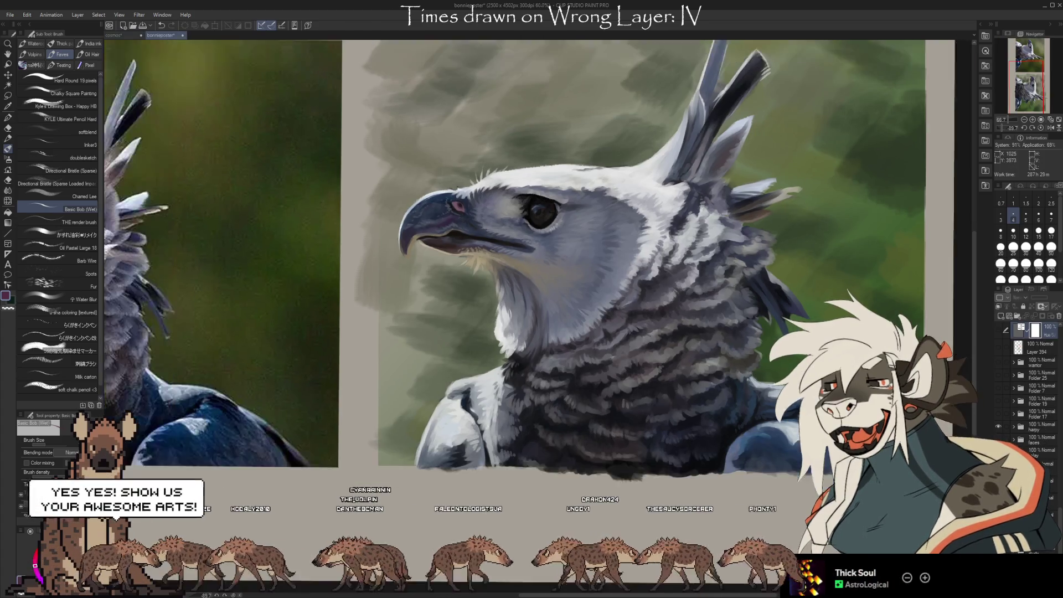
Zoom in to compare the harpy eagle painting with its photo reference.
scroll(465, 302, down, 3)
scroll(520, 307, up, 1)
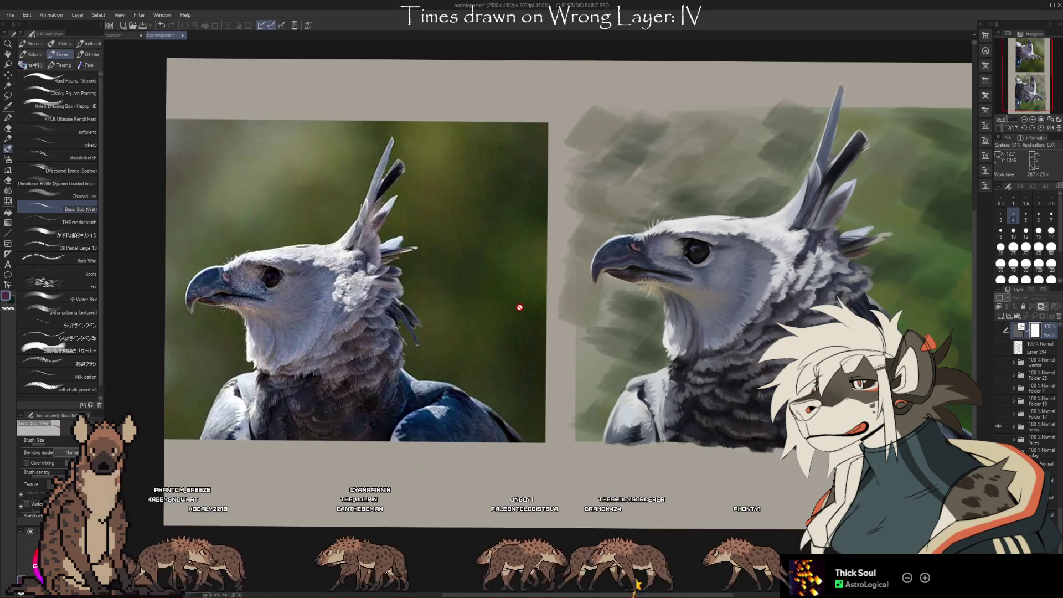
scroll(663, 350, up, 1)
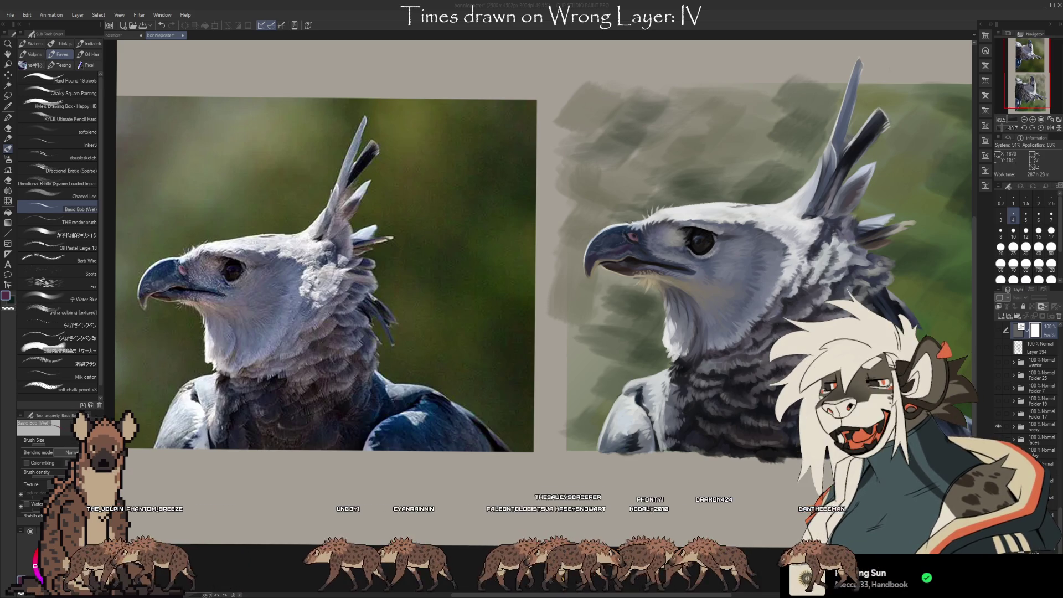
scroll(200, 150, down, 1)
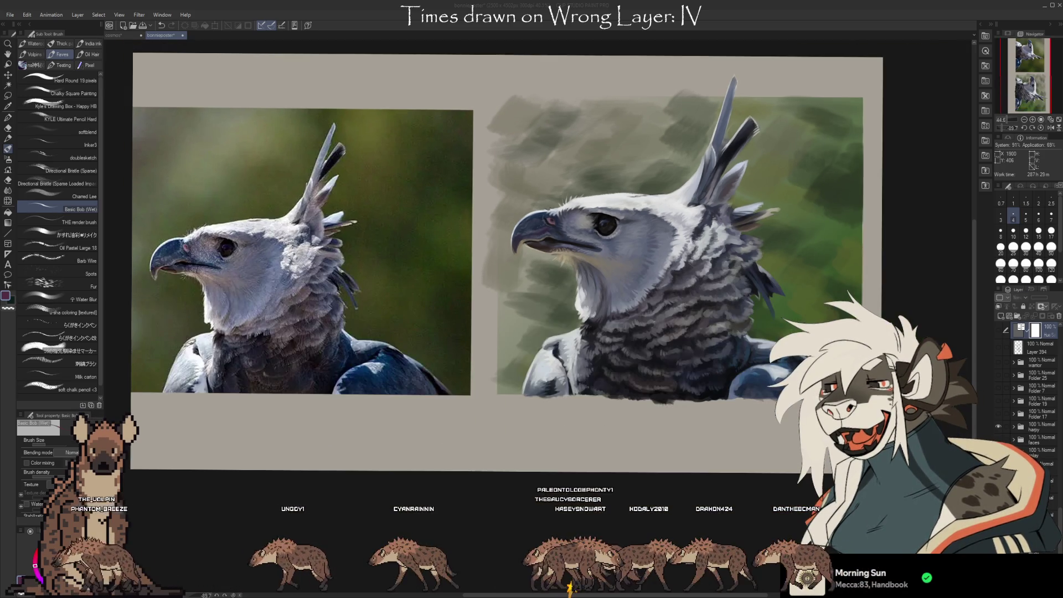
scroll(753, 210, up, 2)
scroll(754, 210, up, 2)
scroll(753, 211, up, 2)
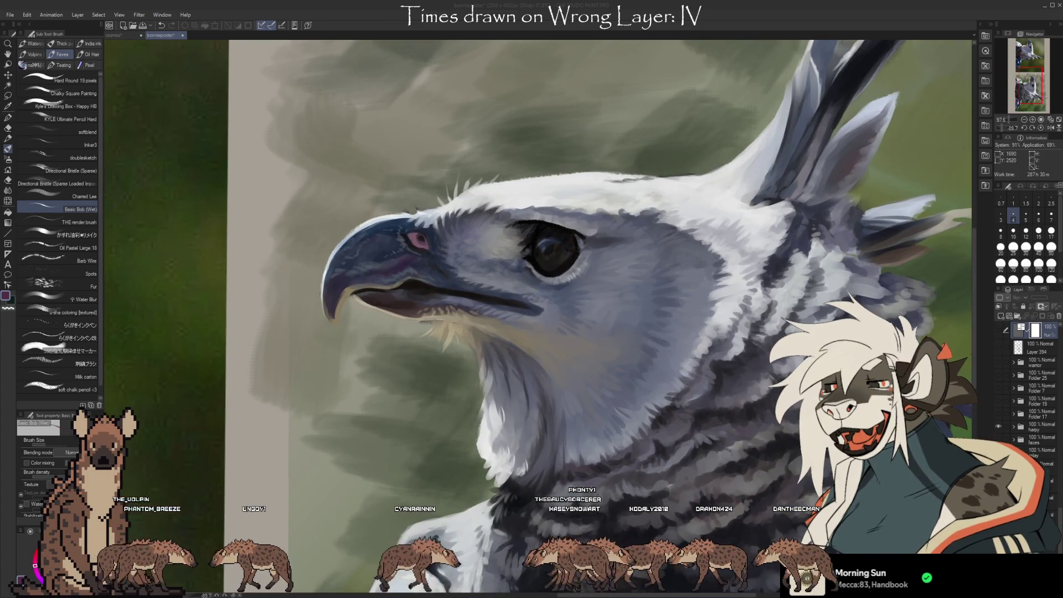
Hide both harpy eagle images and expand Folder 17.
scroll(540, 222, down, 3)
scroll(540, 222, down, 1)
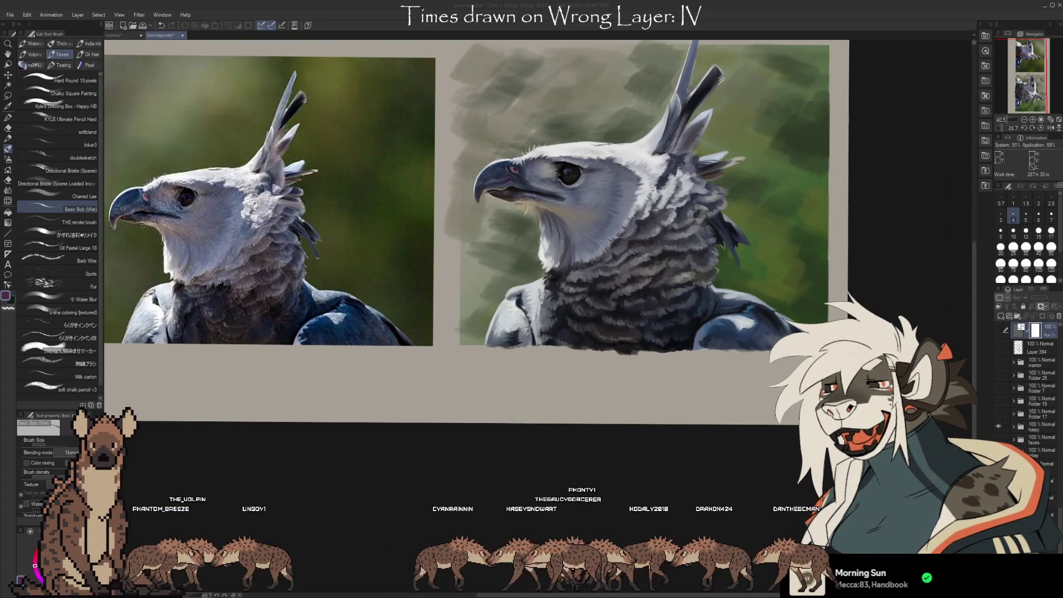
click(999, 426)
click(1013, 414)
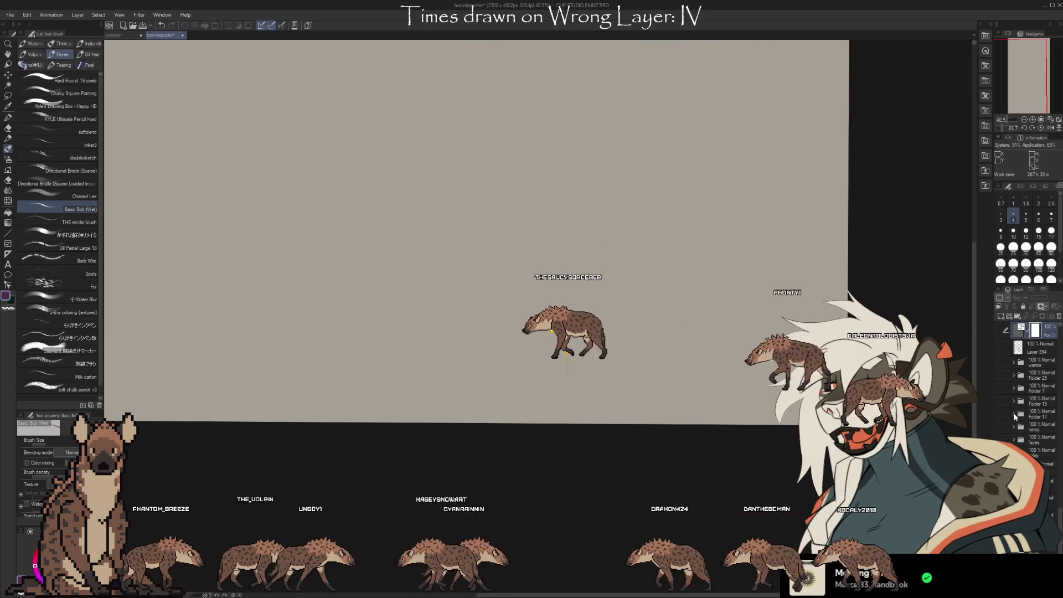
Collapse Folder 17, show its moss-covered hyena painting, and centre the hyena's face.
click(1014, 413)
scroll(536, 249, down, 1)
scroll(767, 164, up, 2)
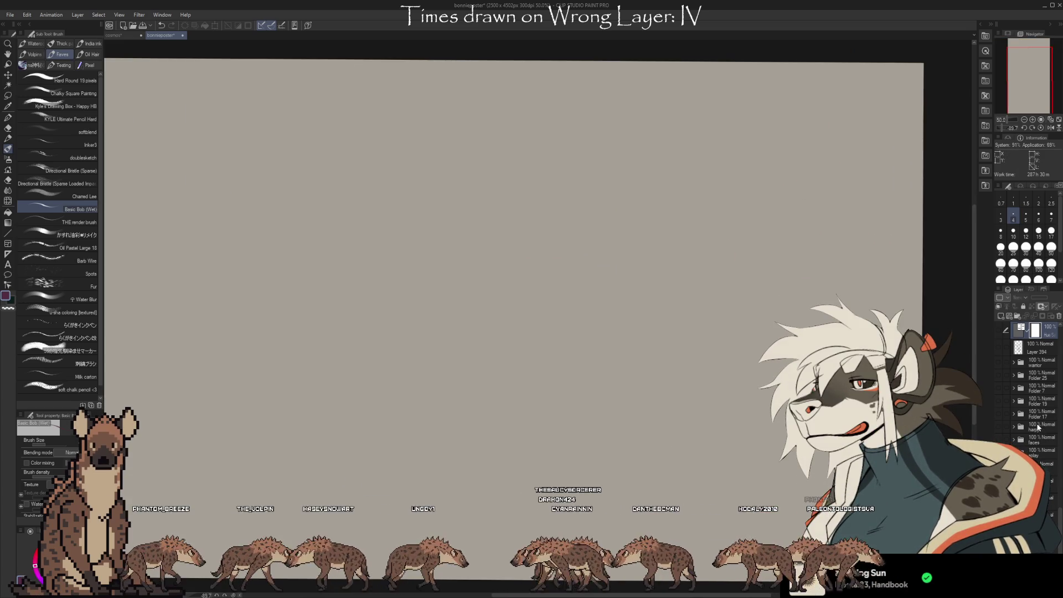
click(1039, 417)
scroll(927, 303, up, 1)
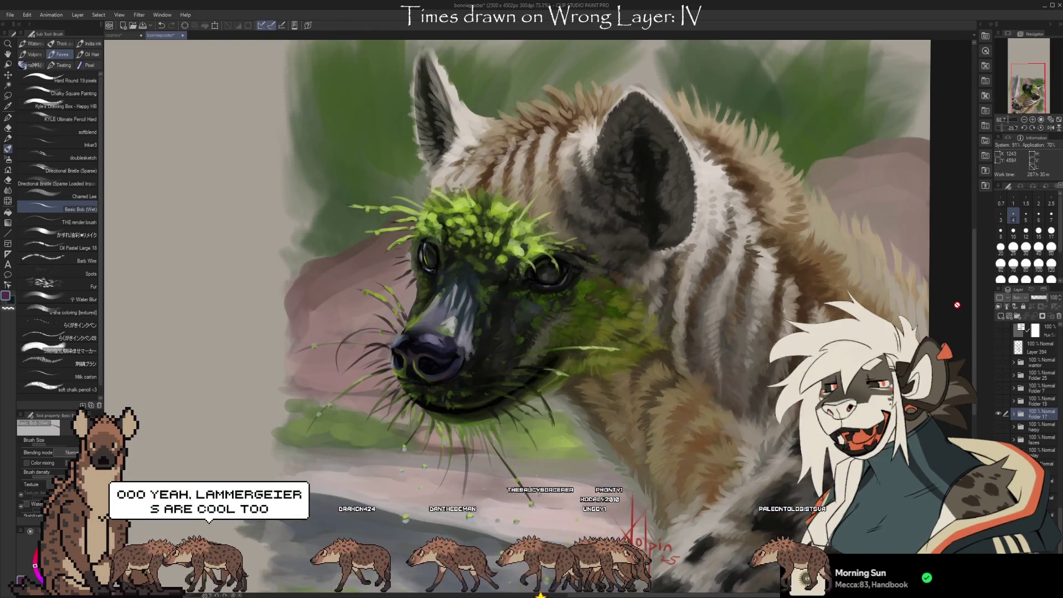
drag(407, 184, 230, 151)
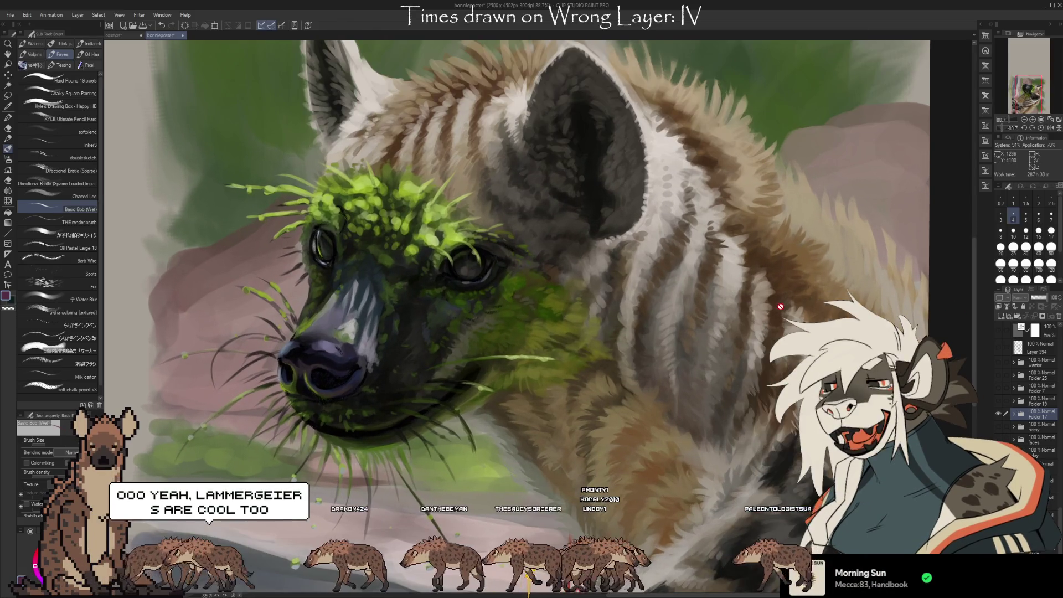
scroll(231, 151, up, 1)
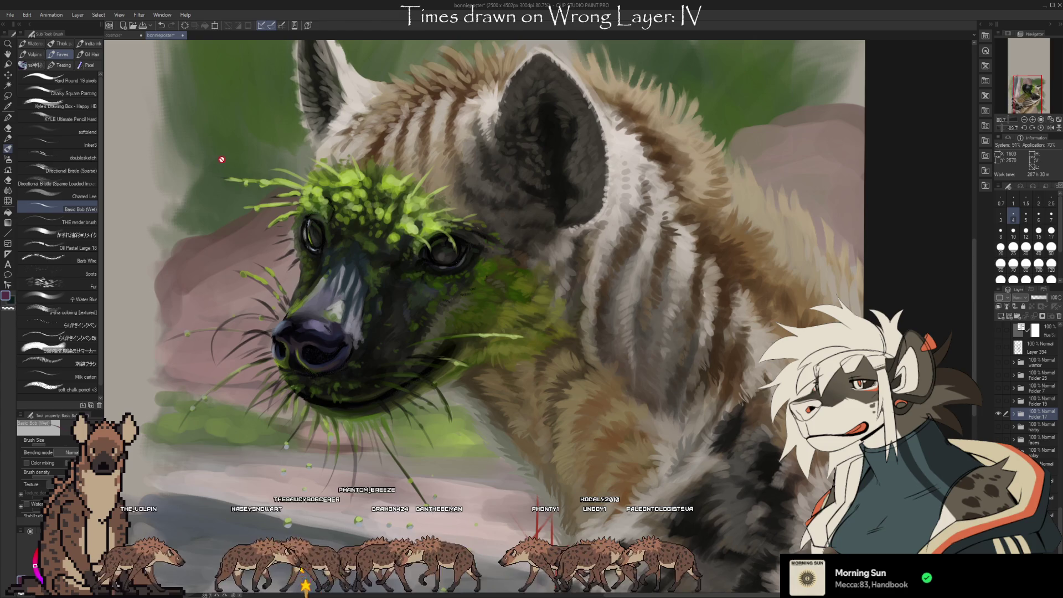
Zoom in and out to inspect the moss-covered hyena painting.
scroll(202, 139, down, 1)
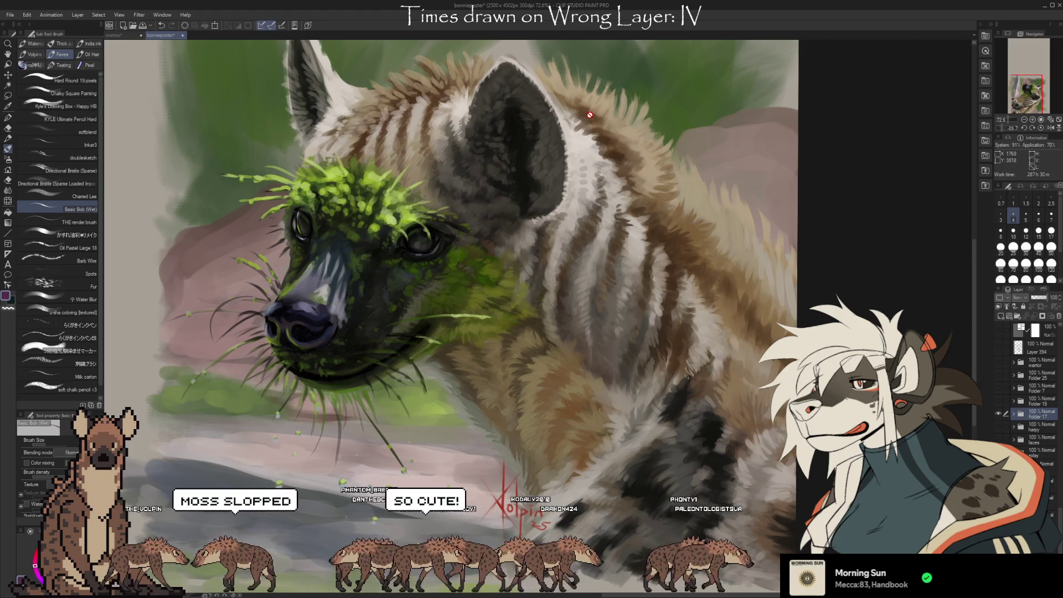
scroll(581, 380, up, 3)
scroll(582, 380, up, 5)
scroll(463, 388, up, 5)
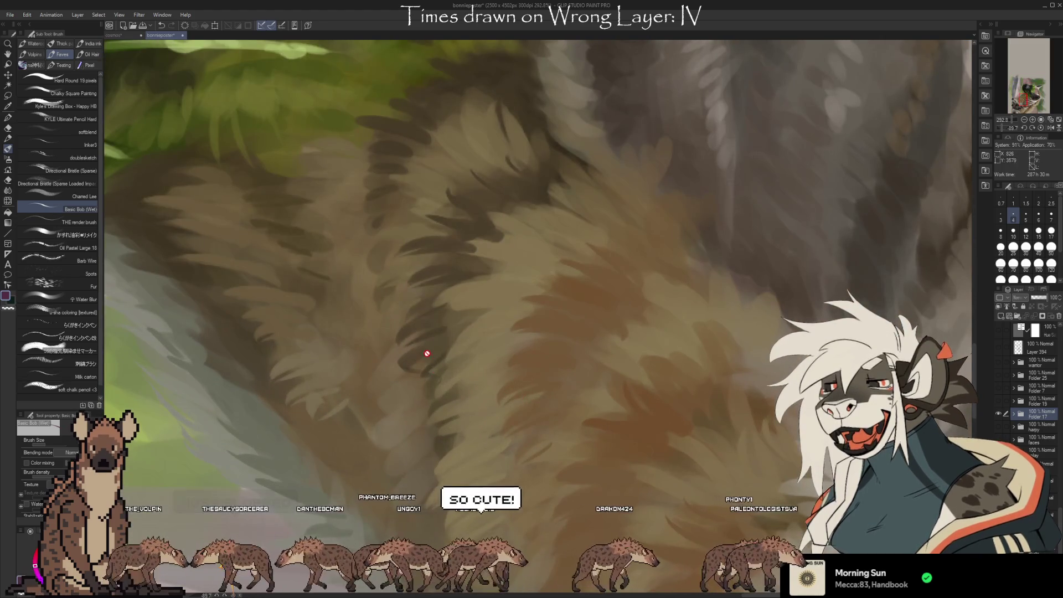
scroll(428, 346, down, 4)
scroll(646, 200, down, 1)
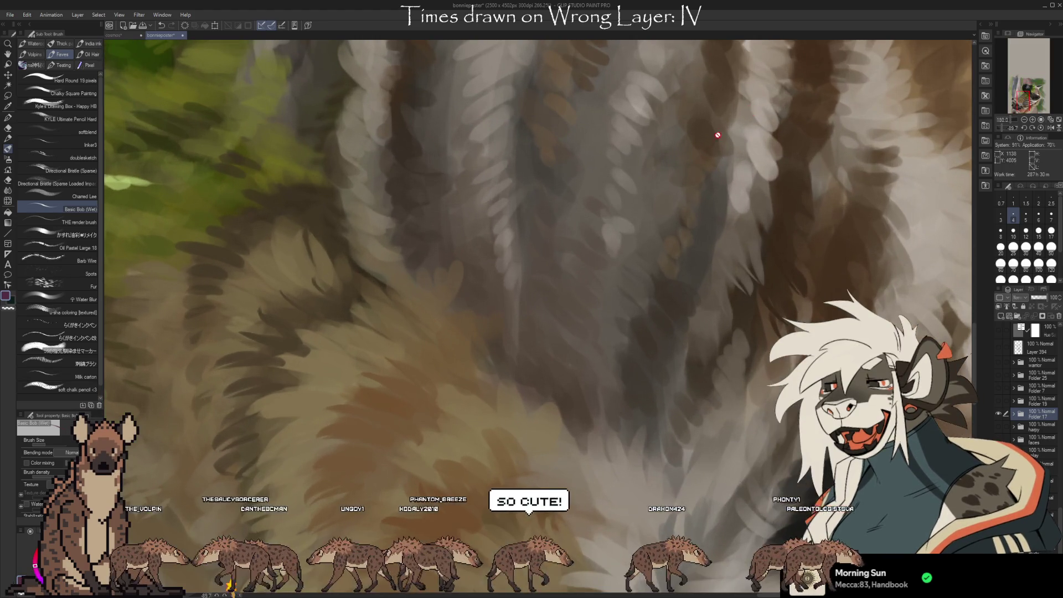
scroll(484, 304, down, 1)
scroll(580, 267, down, 1)
scroll(428, 254, up, 2)
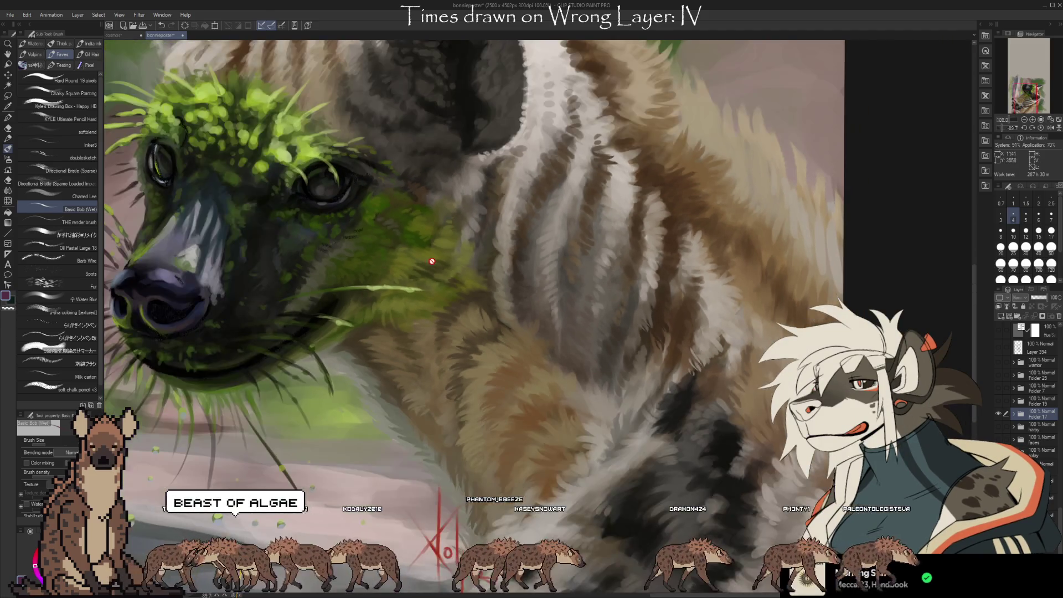
scroll(281, 253, up, 3)
scroll(332, 256, up, 3)
scroll(552, 324, down, 2)
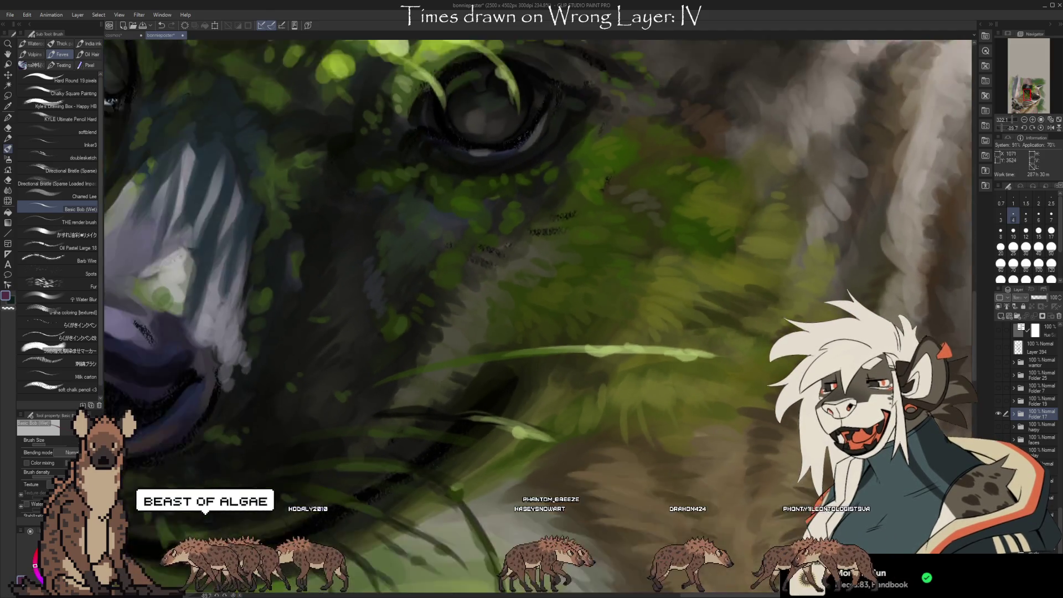
scroll(434, 383, down, 2)
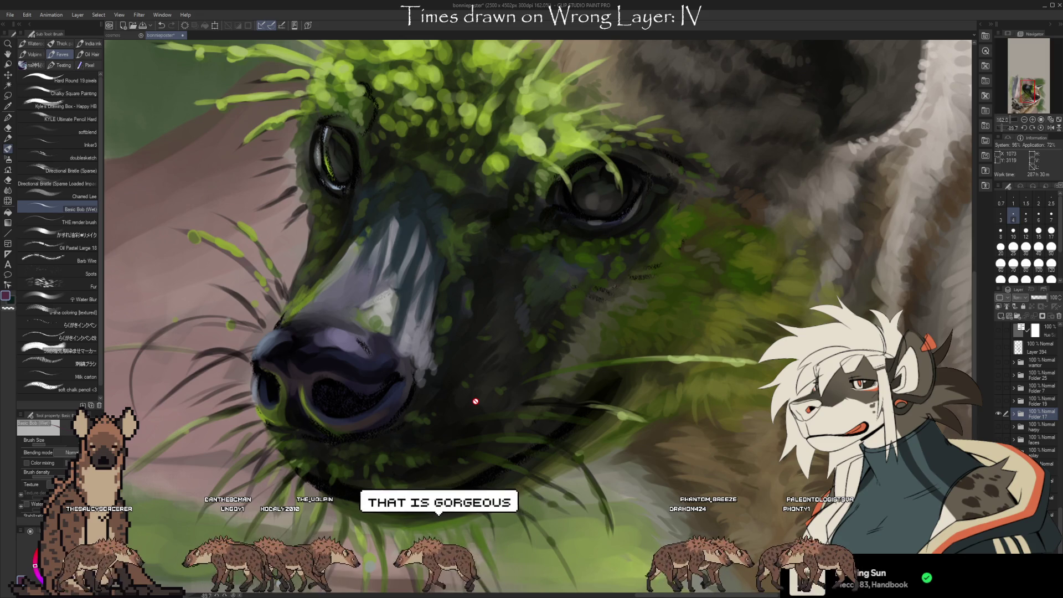
Zoom out, hide the moss-covered hyena painting, and expand Folder 19.
scroll(340, 370, down, 1)
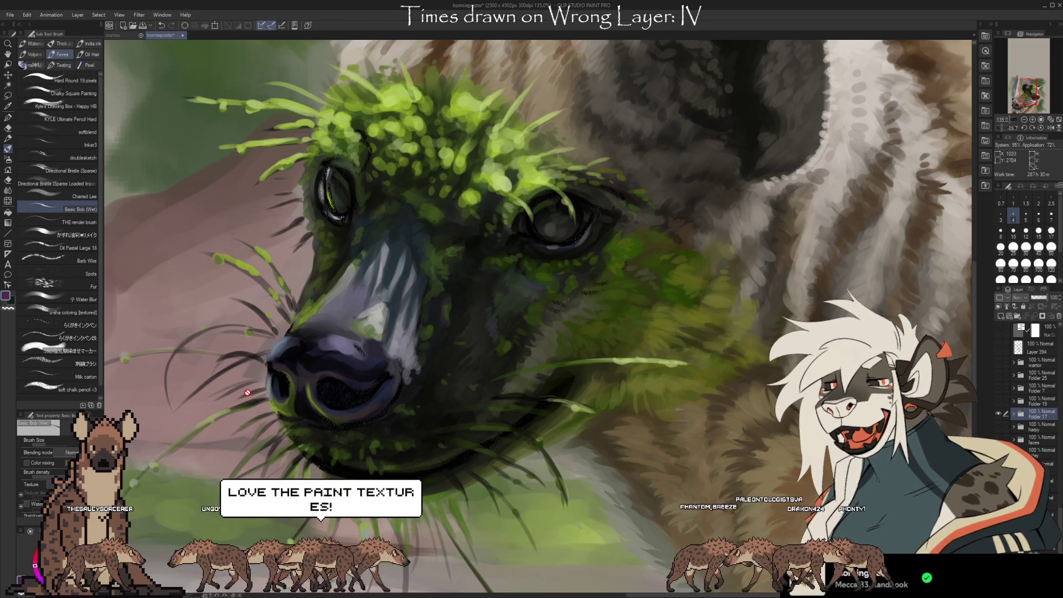
scroll(238, 396, down, 1)
scroll(226, 398, down, 1)
scroll(415, 176, down, 1)
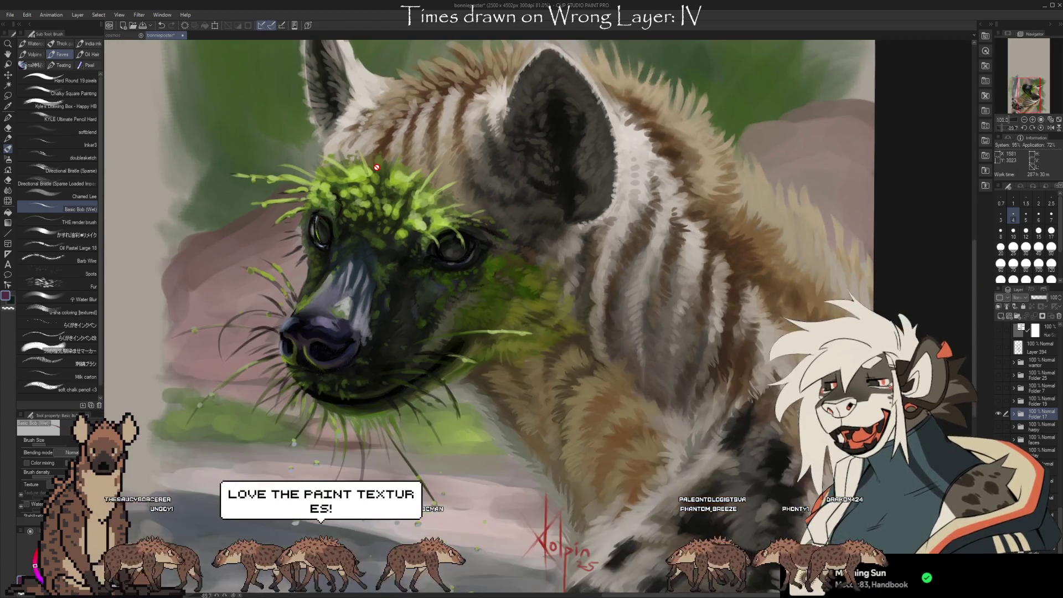
scroll(418, 174, down, 1)
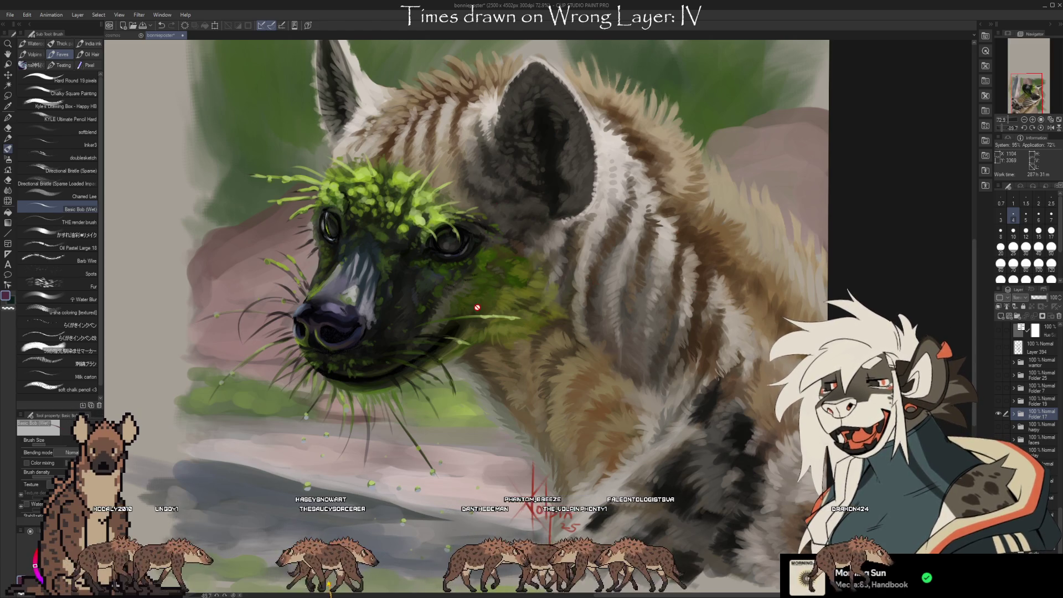
scroll(767, 170, down, 1)
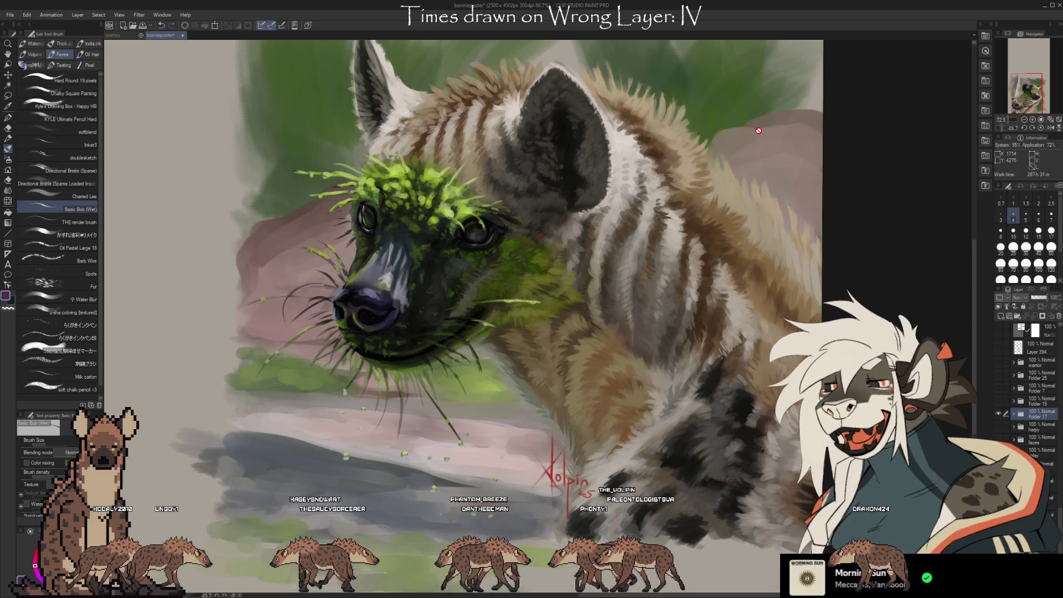
click(999, 412)
click(1013, 401)
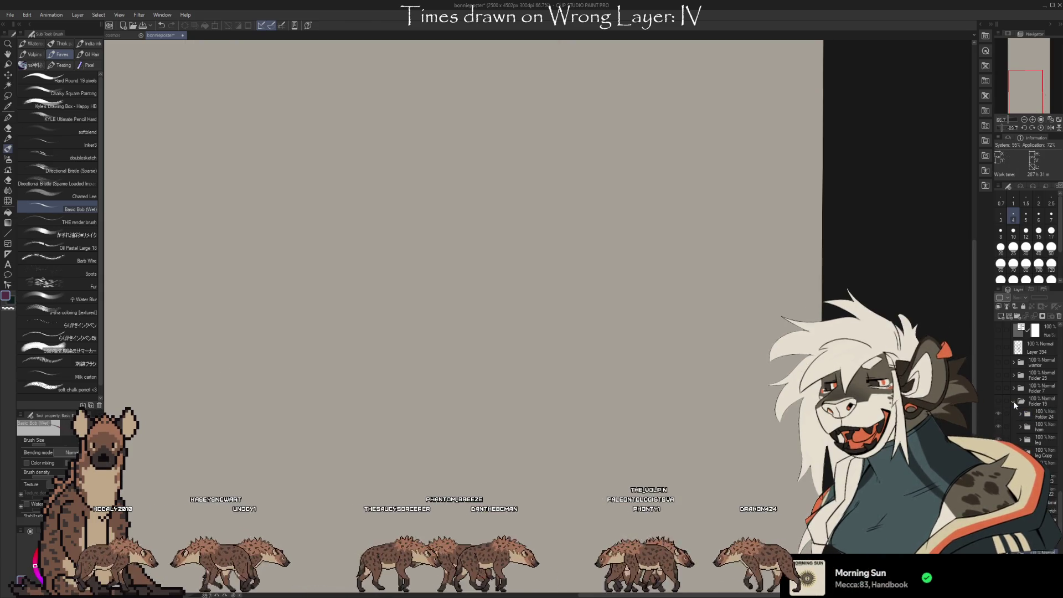
Collapse Folder 19, expand Folder 7, and make its artwork visible.
click(1013, 401)
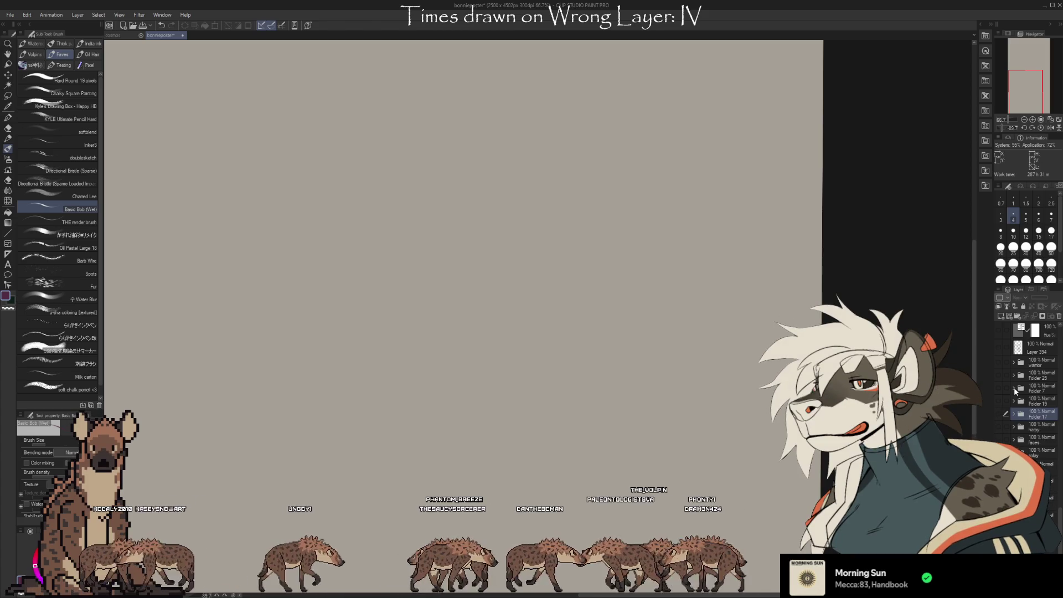
click(1015, 387)
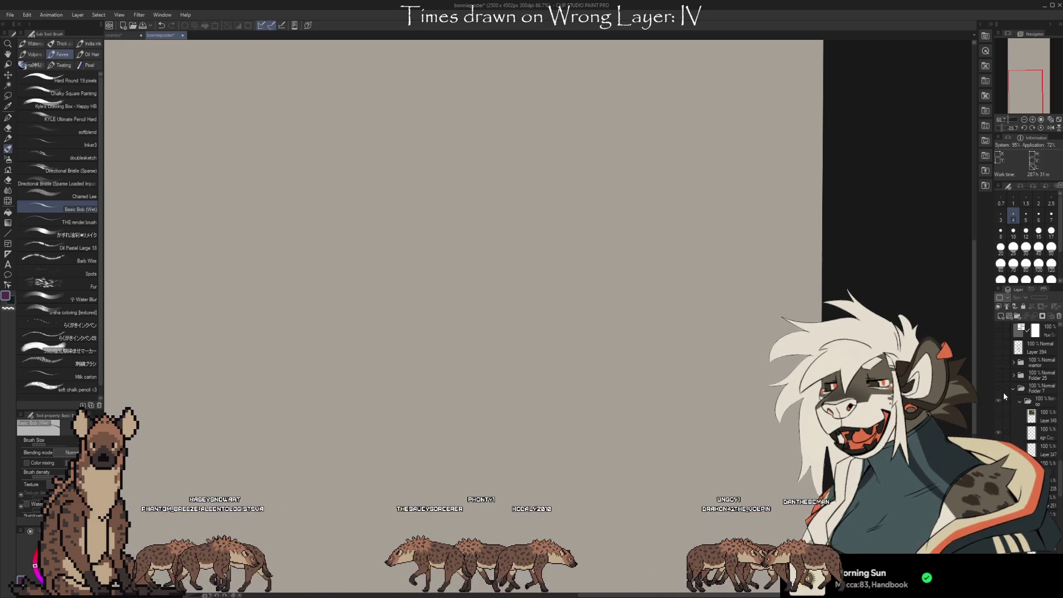
click(999, 388)
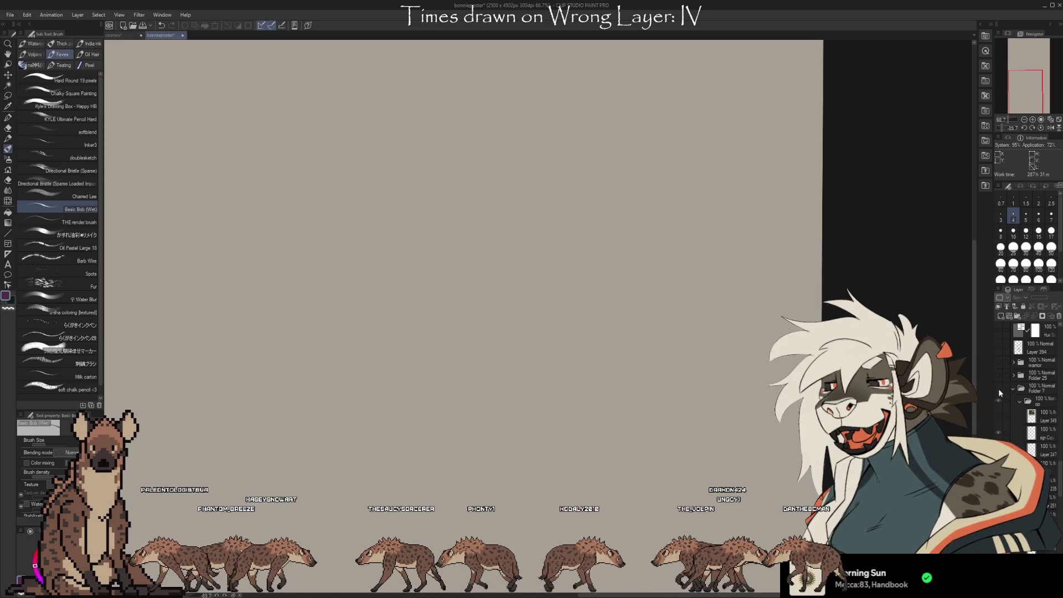
scroll(937, 216, down, 5)
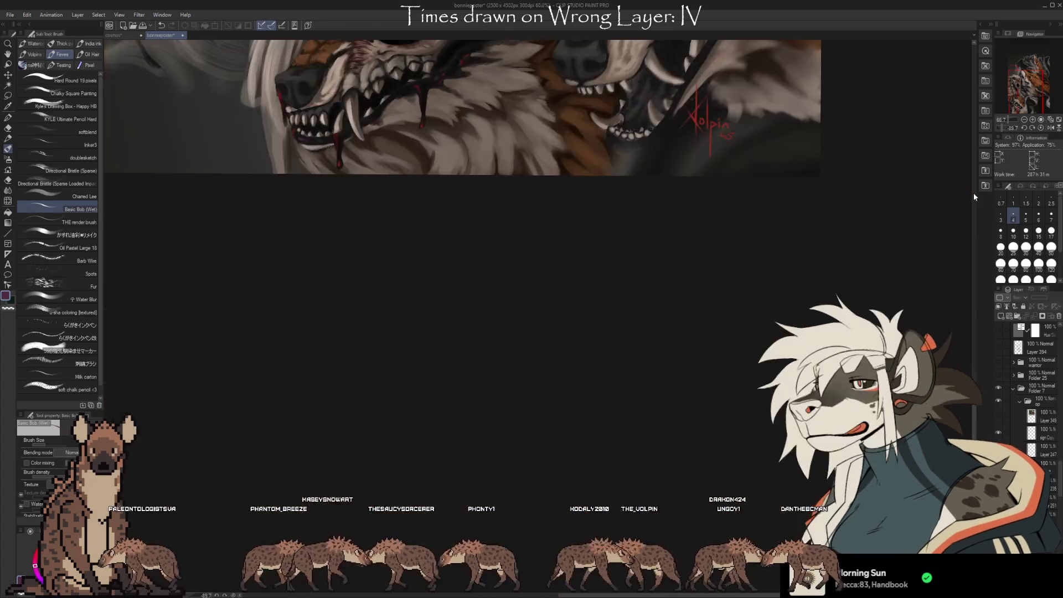
scroll(937, 216, down, 7)
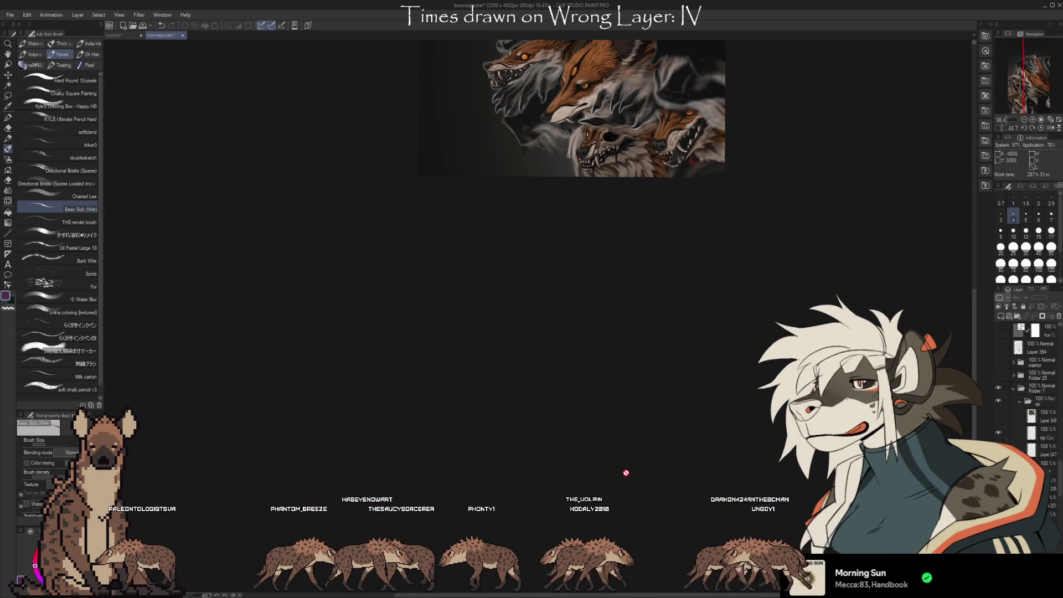
scroll(681, 64, up, 5)
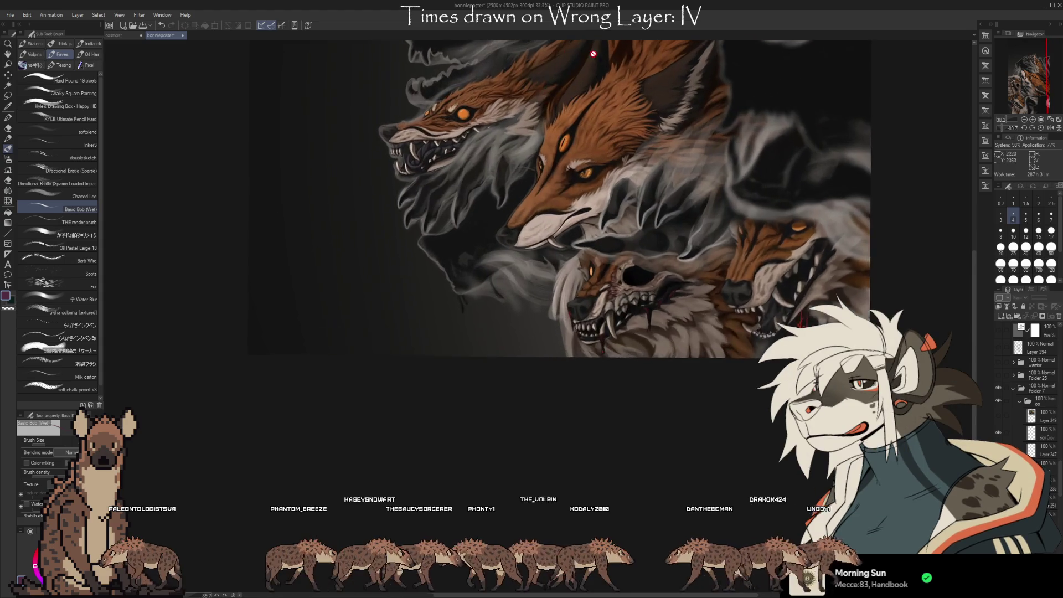
scroll(687, 66, up, 1)
scroll(737, 83, up, 1)
scroll(768, 135, up, 1)
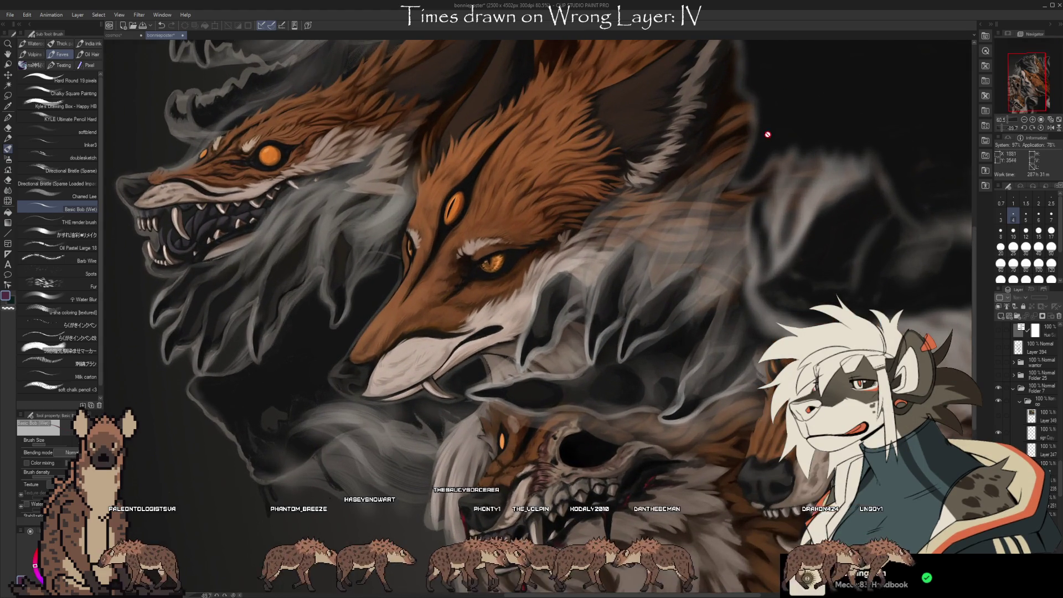
scroll(592, 183, down, 1)
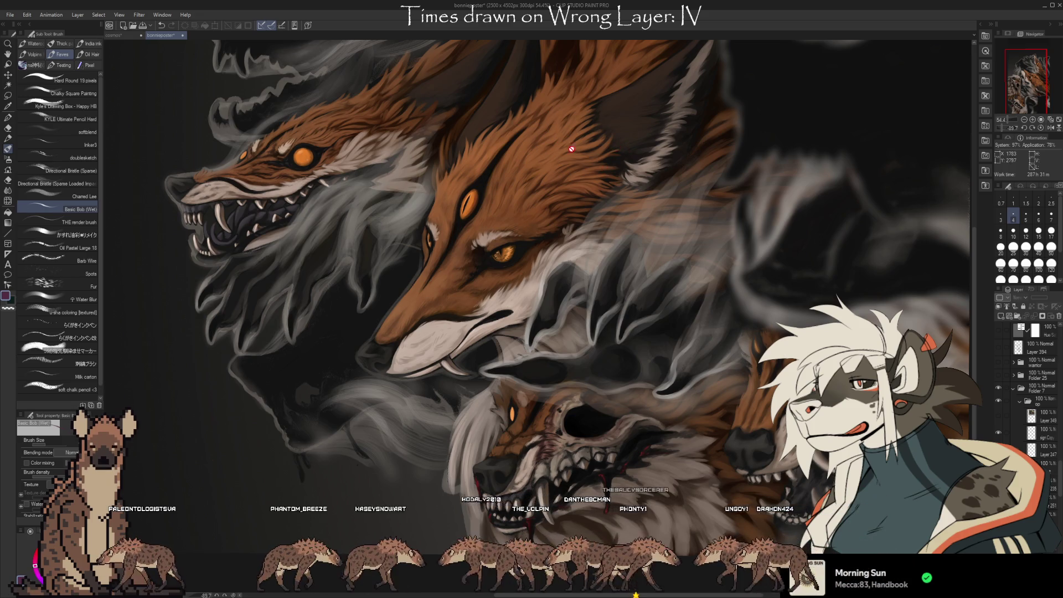
scroll(571, 149, up, 3)
scroll(568, 122, up, 6)
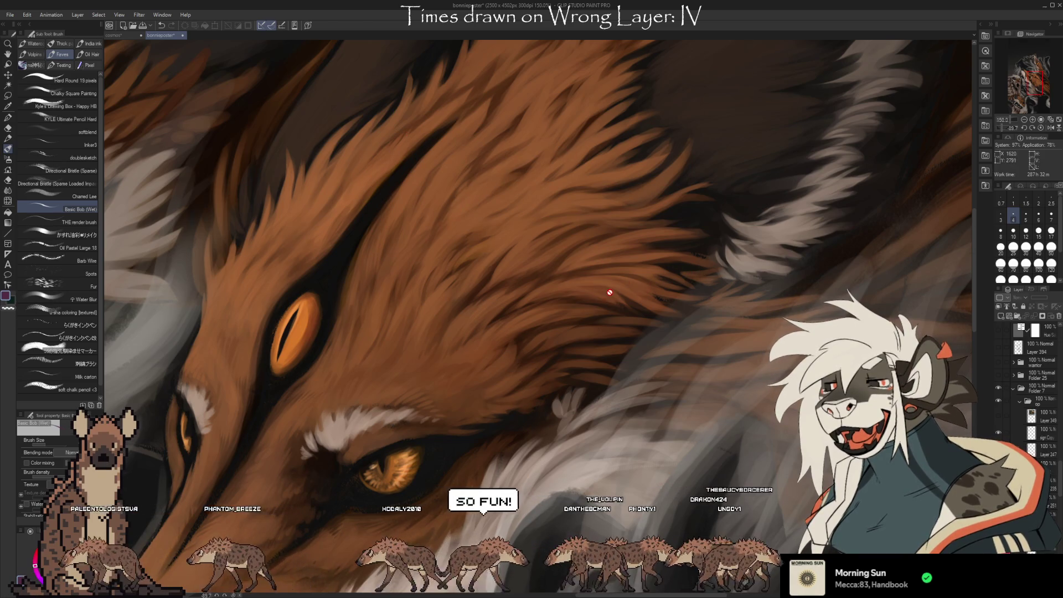
scroll(609, 250, down, 1)
scroll(608, 166, down, 2)
scroll(603, 150, down, 1)
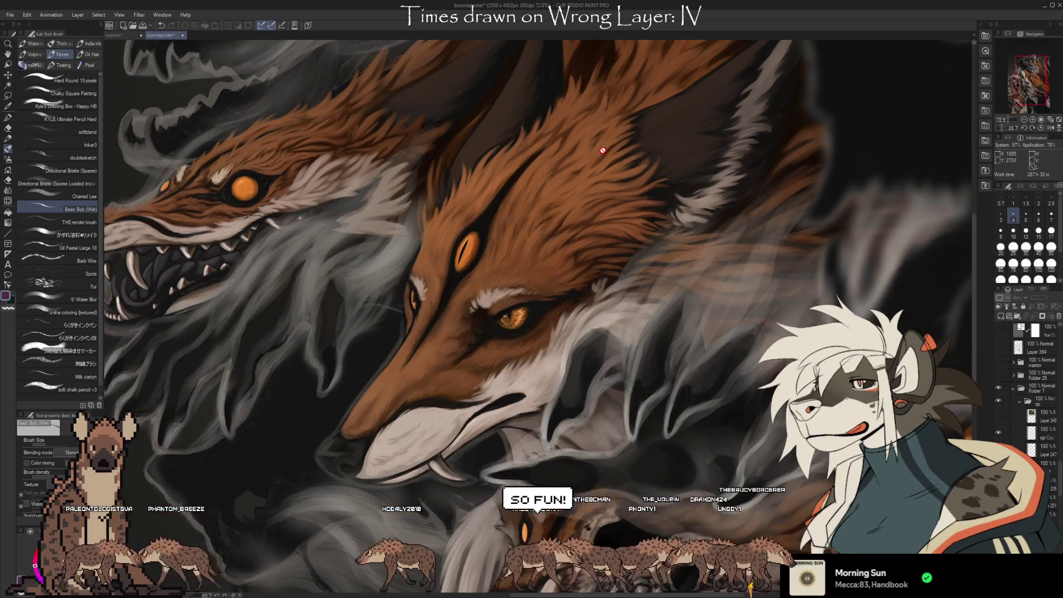
scroll(603, 150, down, 1)
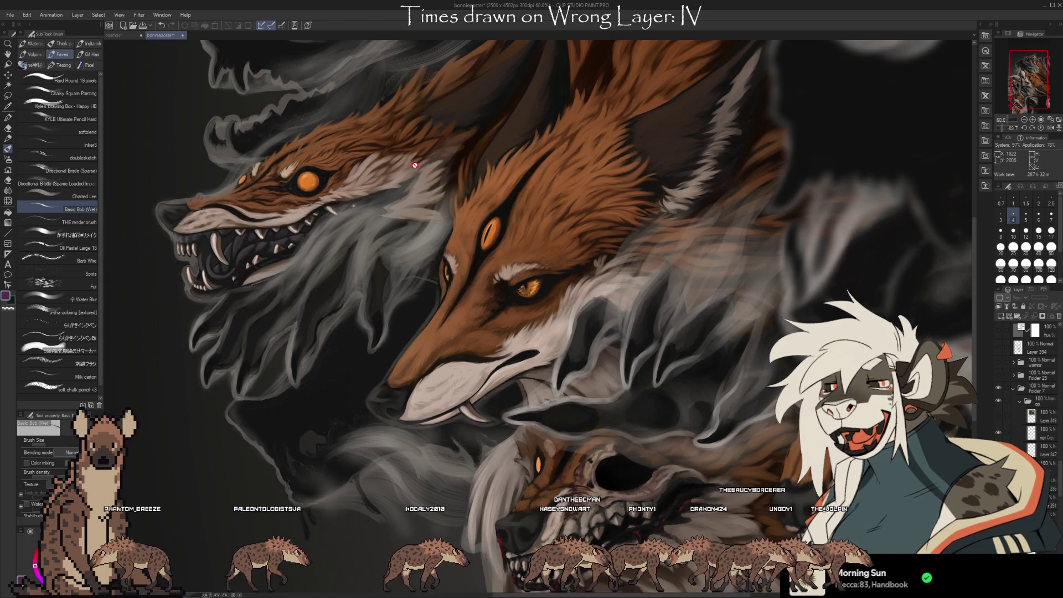
scroll(554, 169, down, 1)
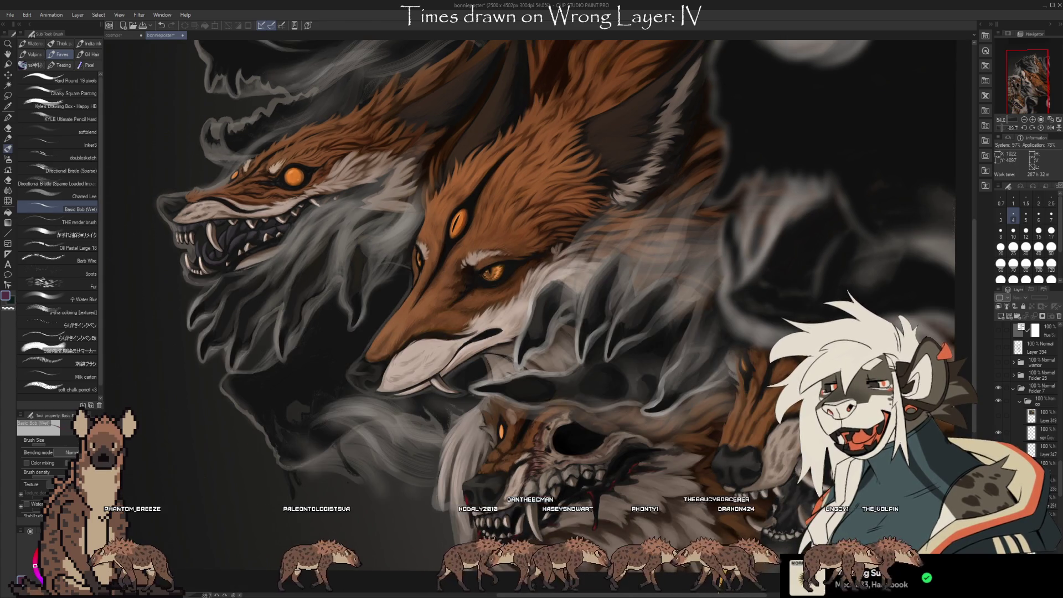
click(1014, 387)
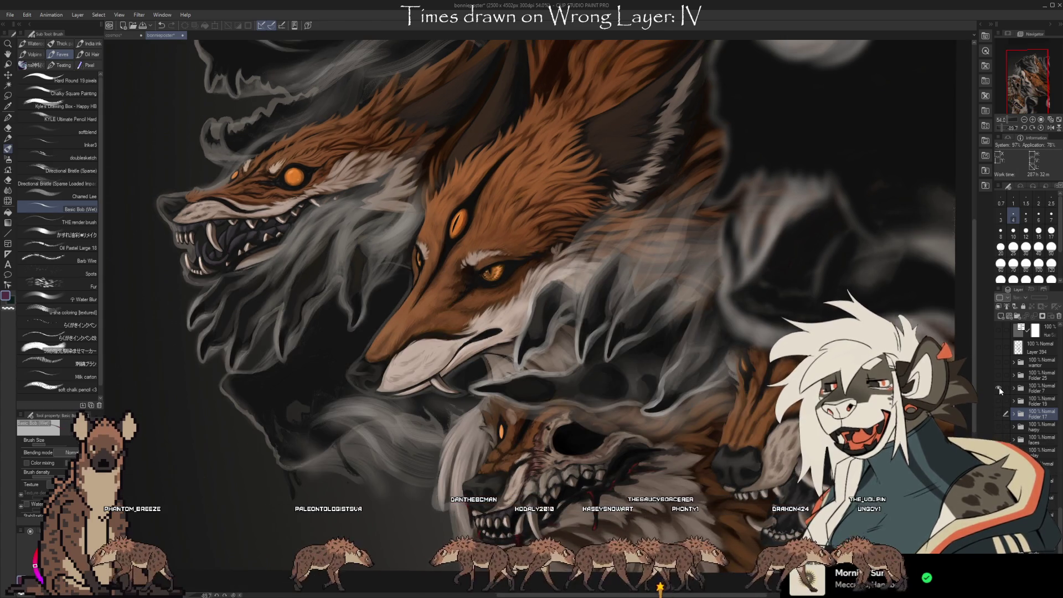
click(1001, 390)
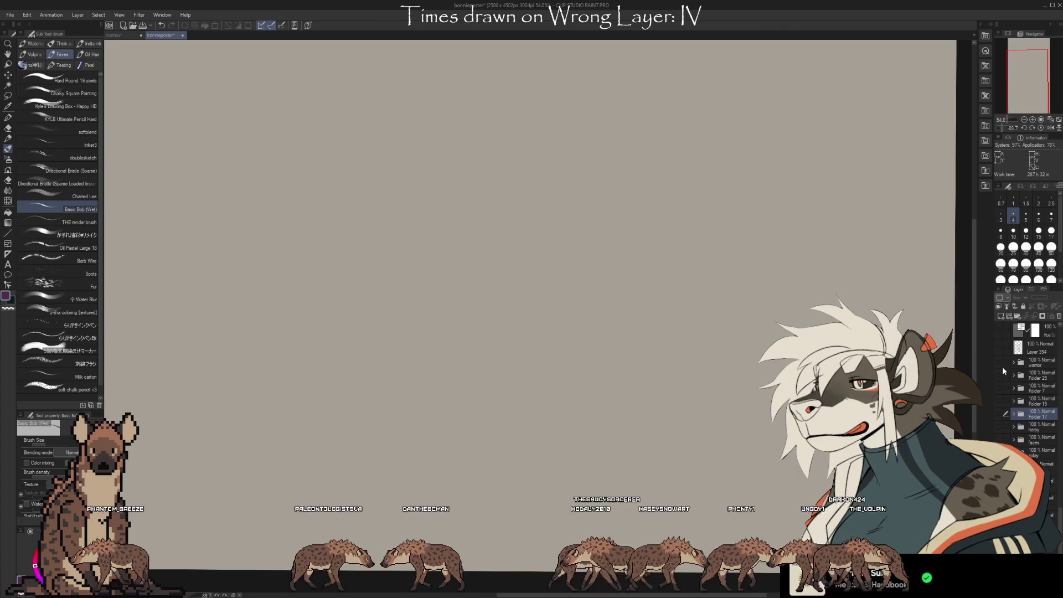
Show the warrior hyena painting, rotate the view upright, and zoom out.
click(999, 363)
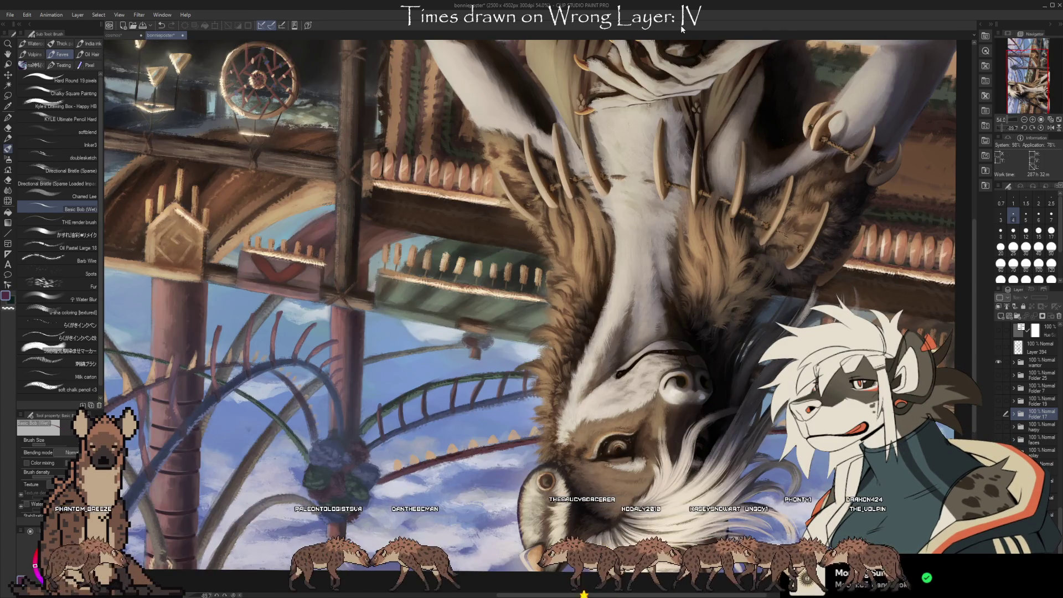
drag(526, 87, 555, 436)
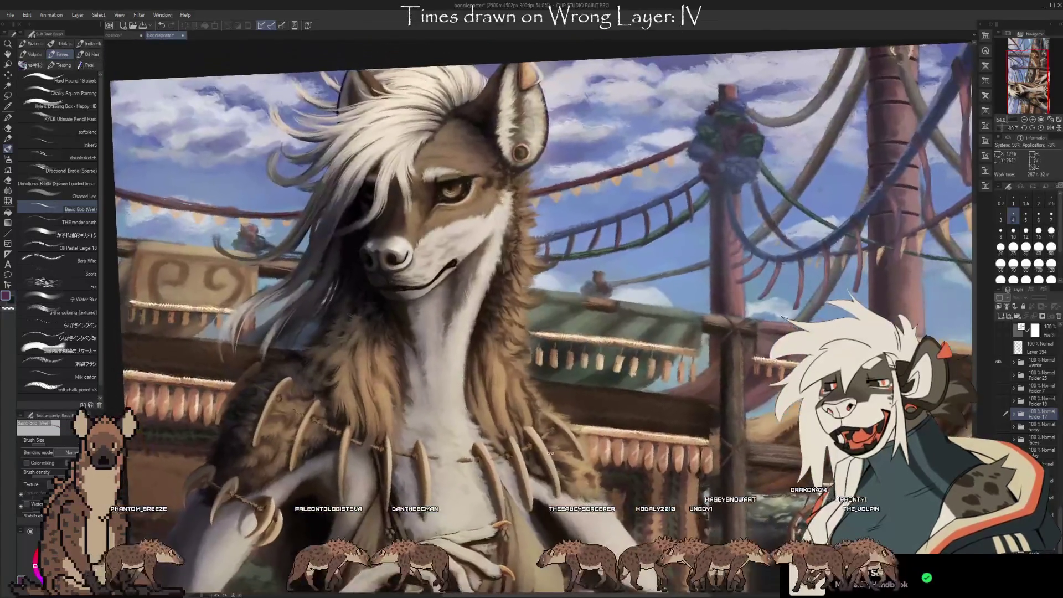
scroll(280, 148, down, 2)
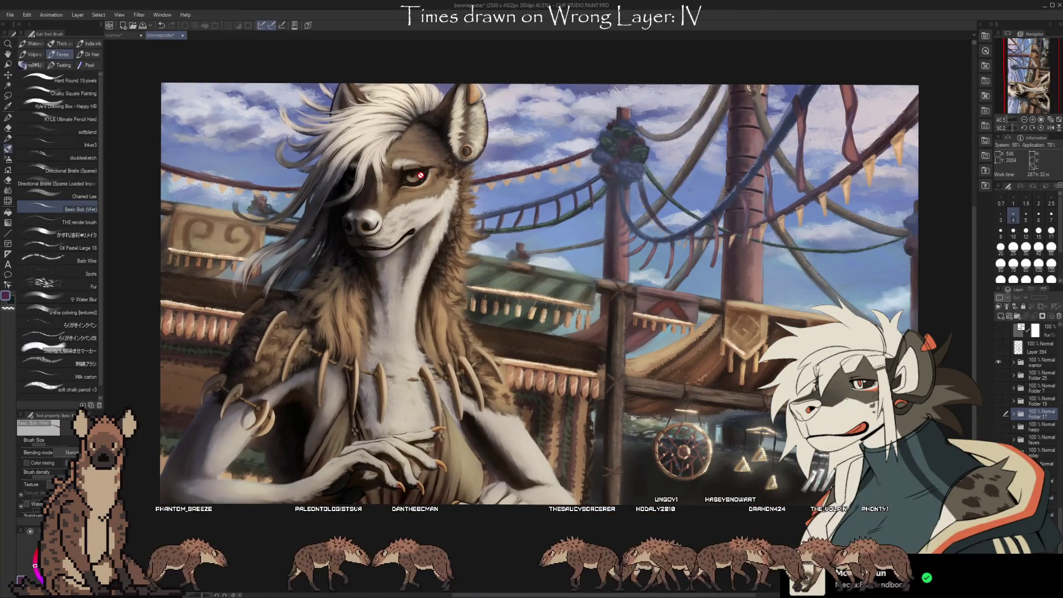
scroll(121, 241, down, 1)
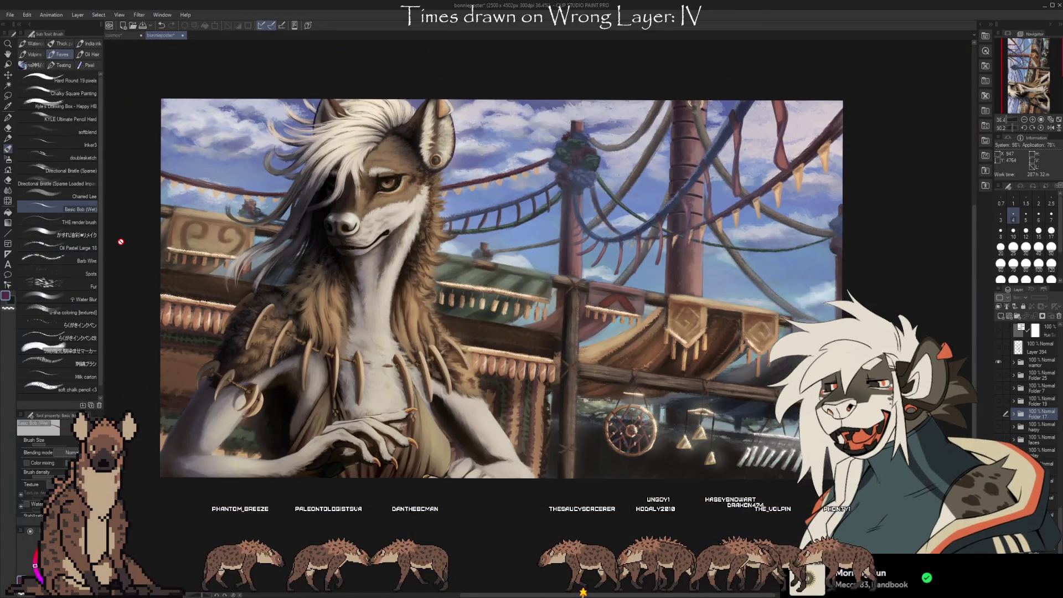
scroll(554, 261, up, 1)
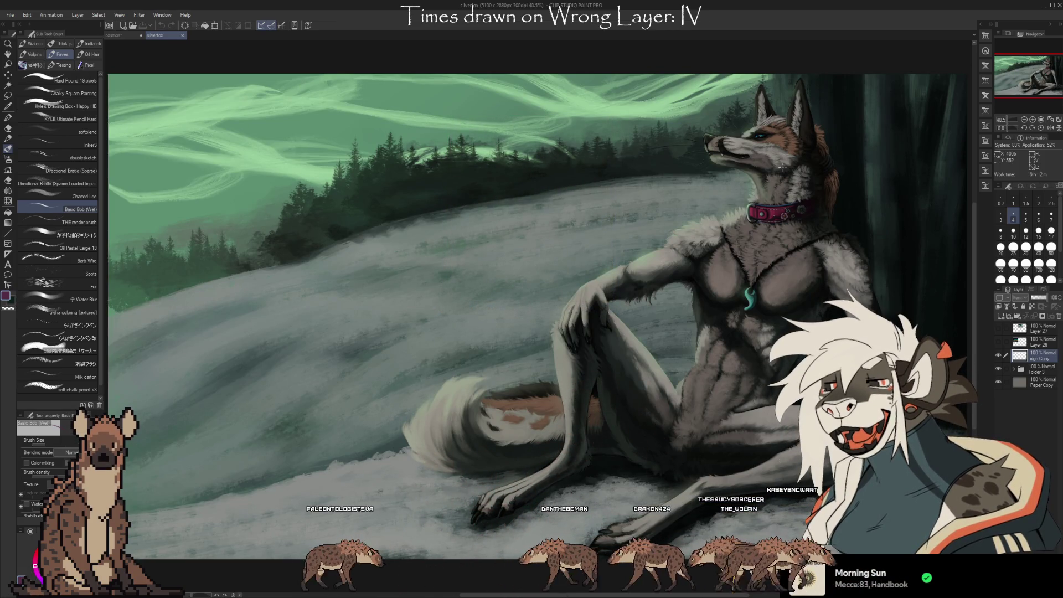
scroll(783, 166, up, 5)
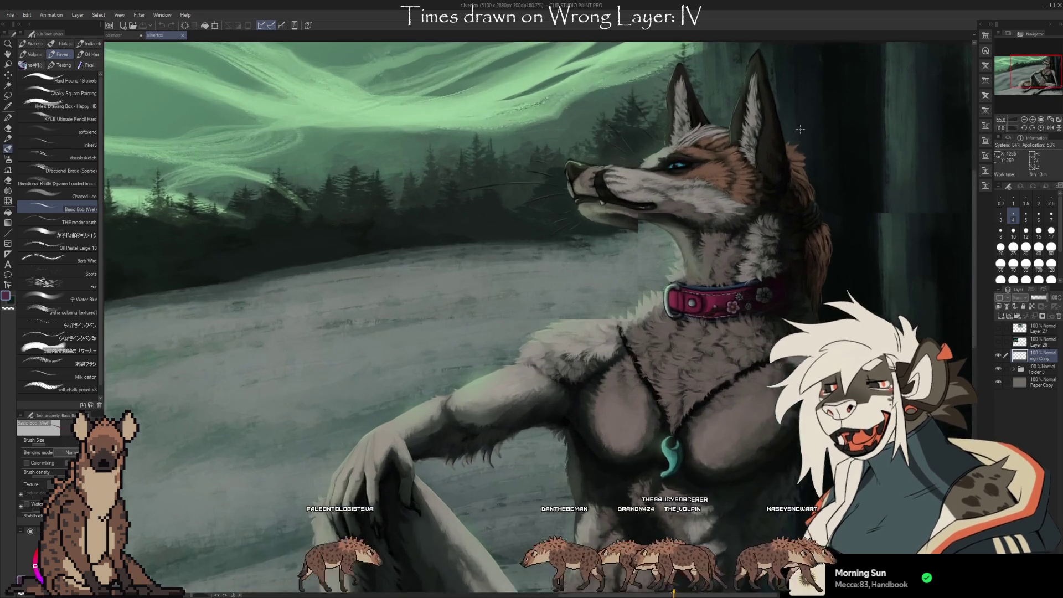
scroll(720, 221, up, 2)
scroll(637, 266, up, 2)
scroll(554, 266, up, 2)
scroll(476, 255, up, 2)
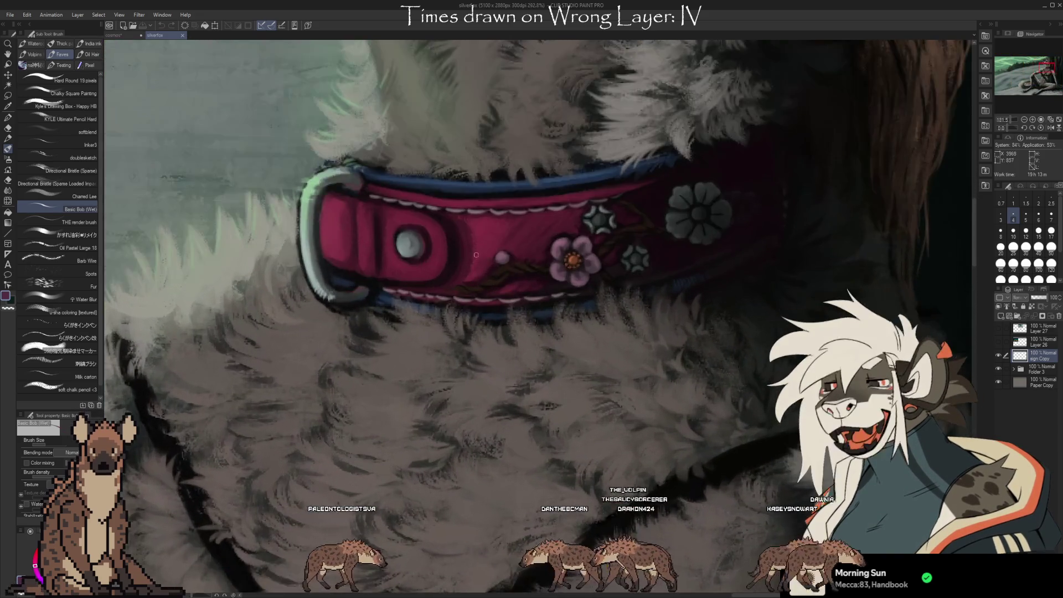
scroll(476, 255, down, 1)
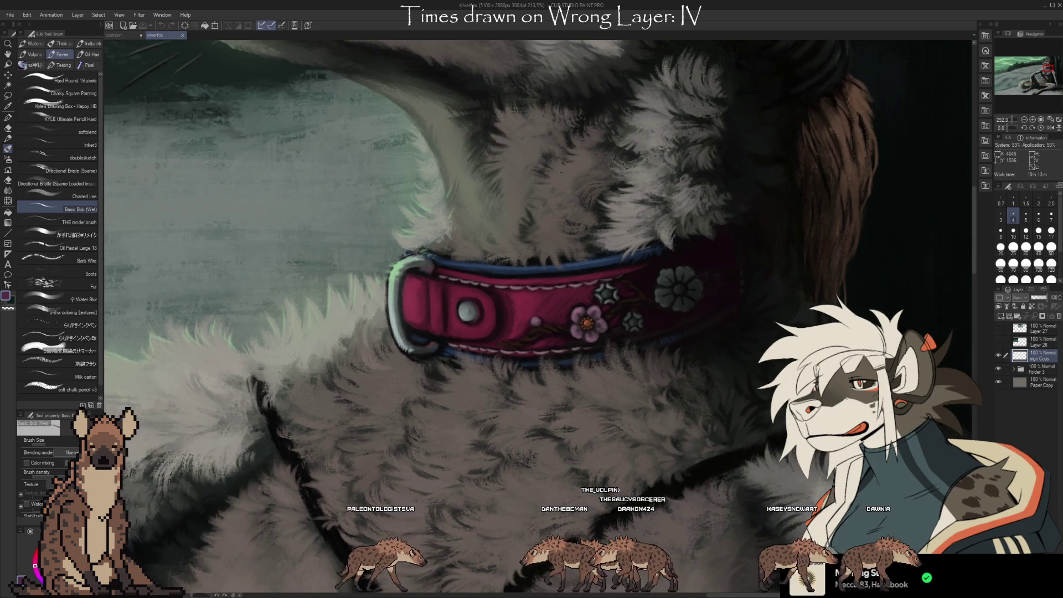
scroll(707, 526, down, 1)
scroll(707, 527, down, 1)
scroll(707, 526, down, 1)
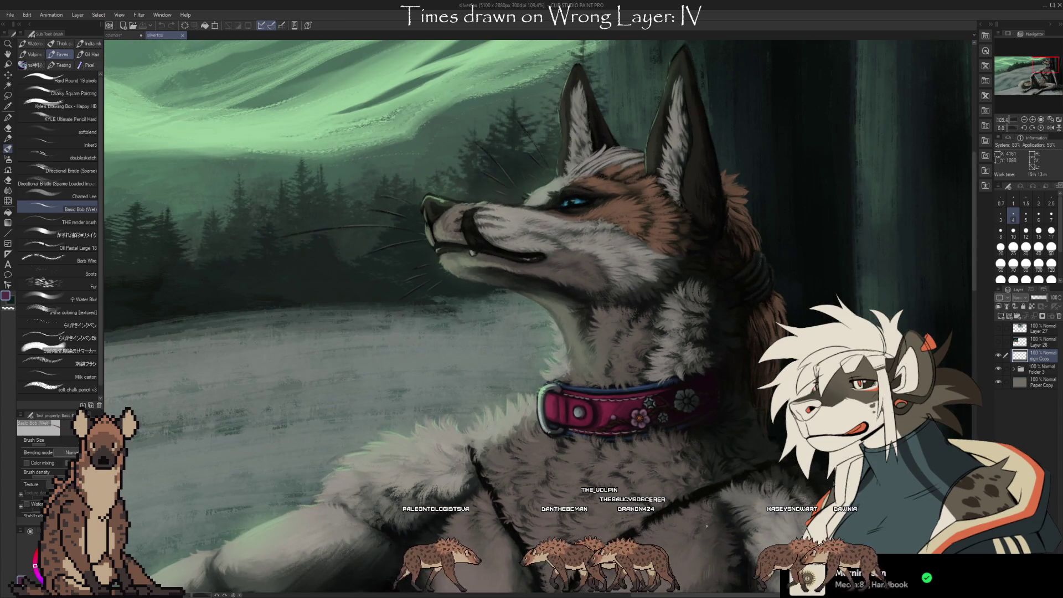
scroll(615, 221, up, 1)
scroll(609, 182, up, 1)
scroll(598, 150, up, 1)
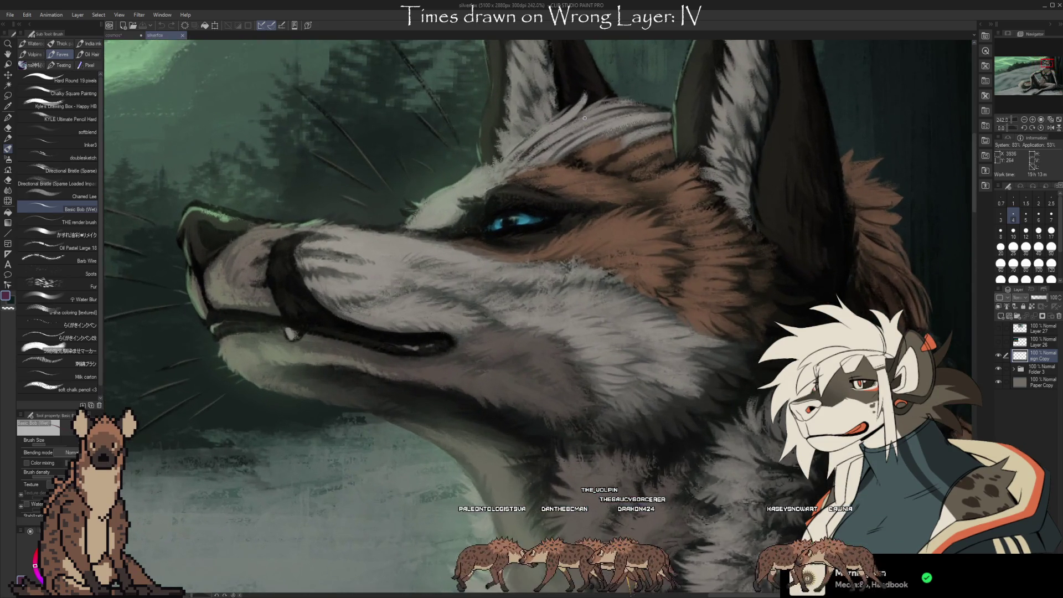
scroll(586, 119, up, 1)
scroll(839, 162, down, 2)
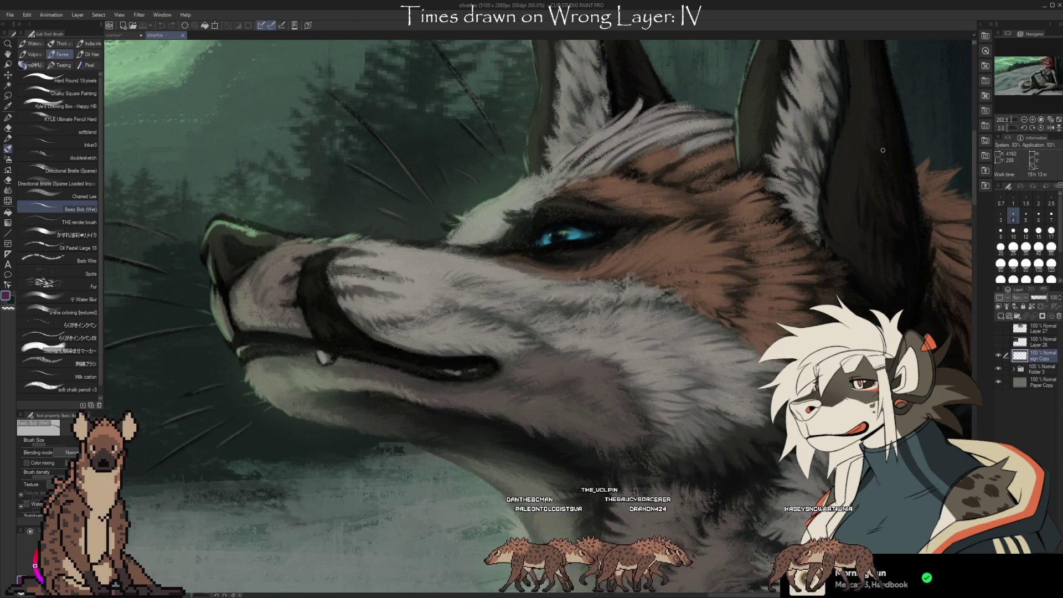
scroll(692, 166, down, 2)
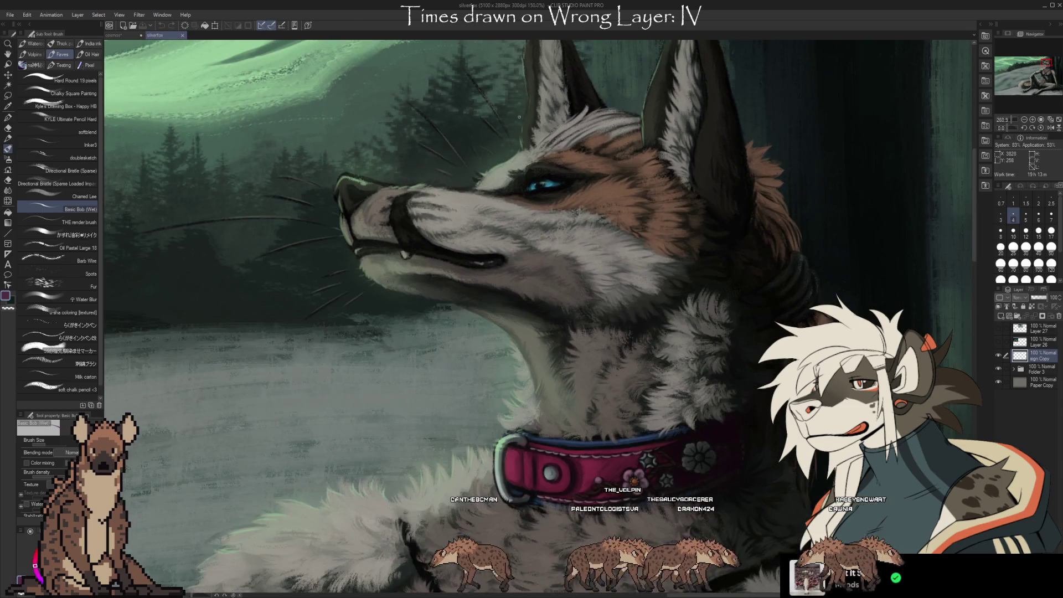
scroll(776, 191, down, 1)
scroll(781, 193, down, 1)
scroll(792, 191, down, 2)
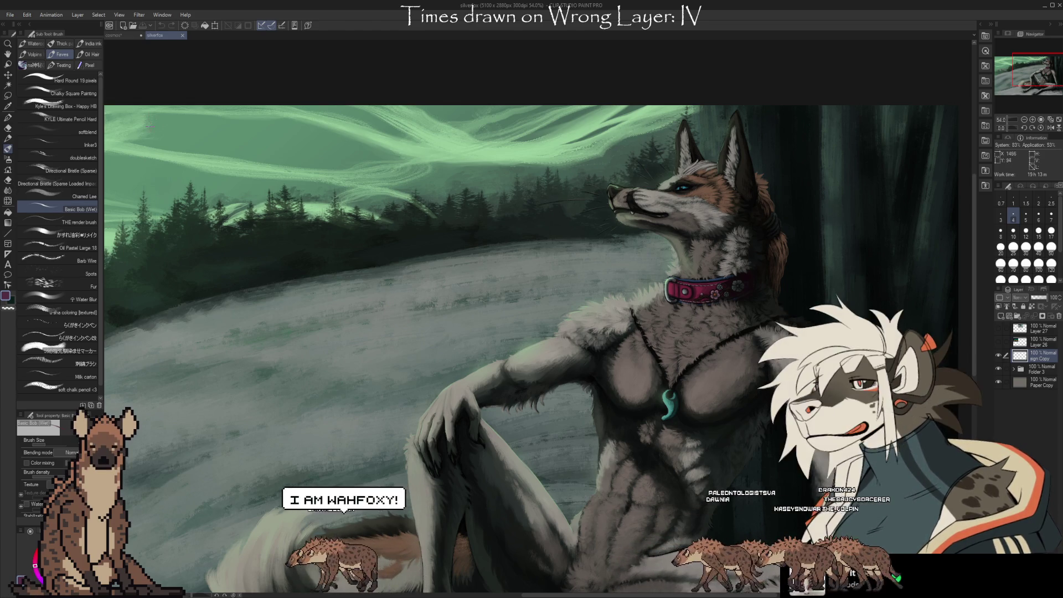
click(116, 36)
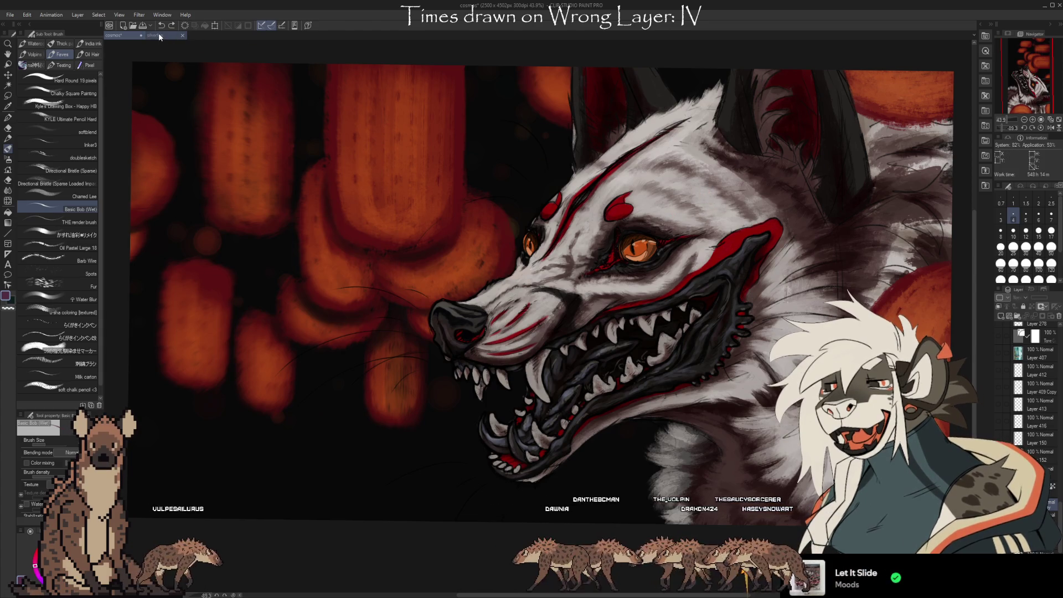
Bring up the cosmos document with the red-masked white hyena painting.
key(alt)
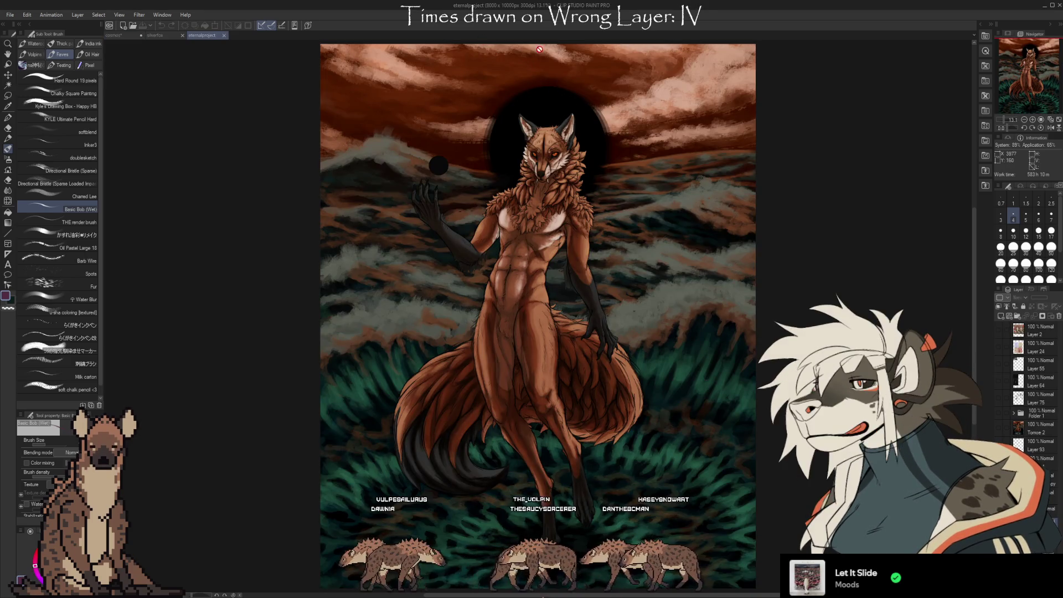
Zoom in on the fox figure's face, then zoom back out to the full page.
scroll(542, 45, down, 1)
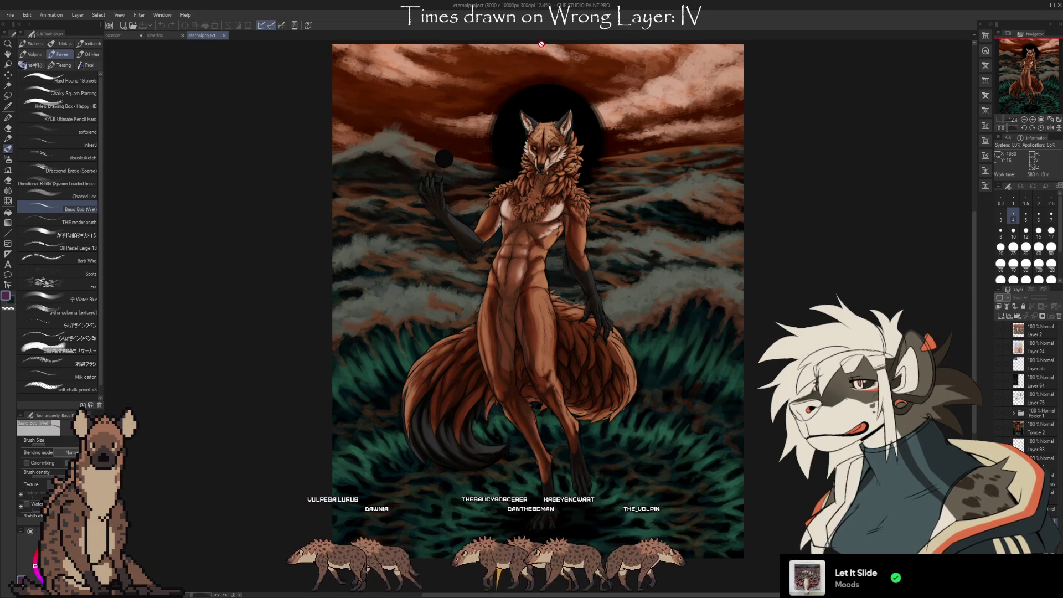
scroll(538, 69, up, 1)
scroll(540, 83, up, 1)
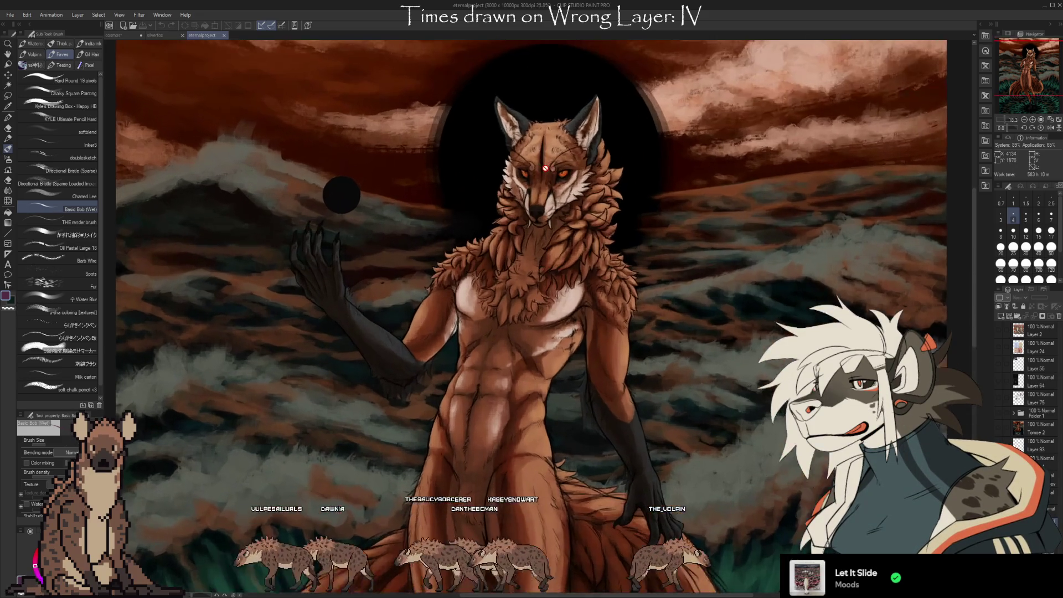
scroll(544, 105, up, 1)
scroll(549, 121, up, 2)
scroll(550, 128, up, 1)
scroll(532, 149, up, 2)
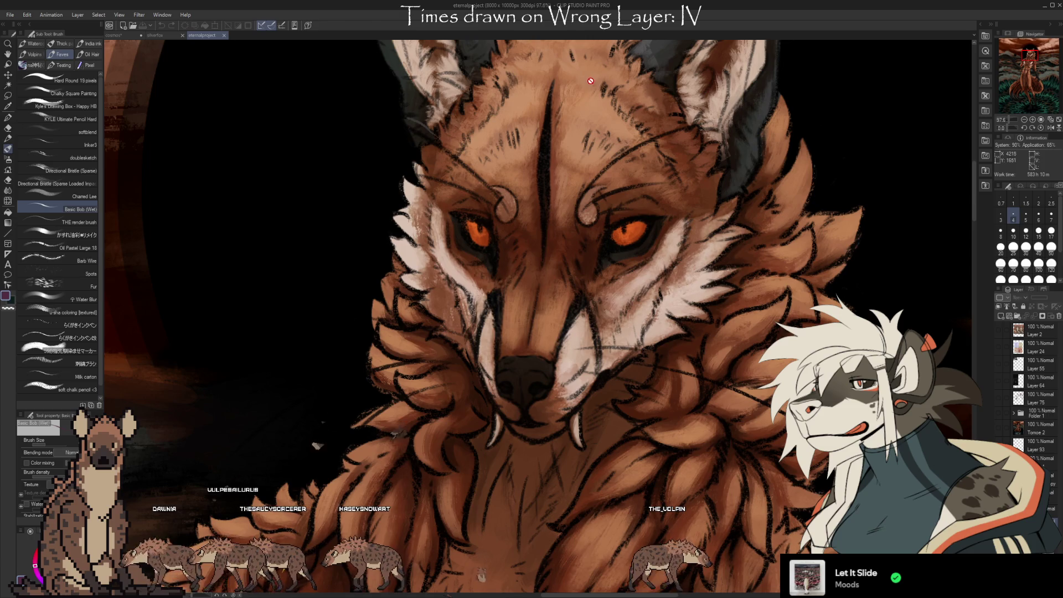
scroll(609, 133, down, 1)
scroll(637, 188, down, 1)
scroll(664, 243, down, 1)
scroll(697, 309, down, 1)
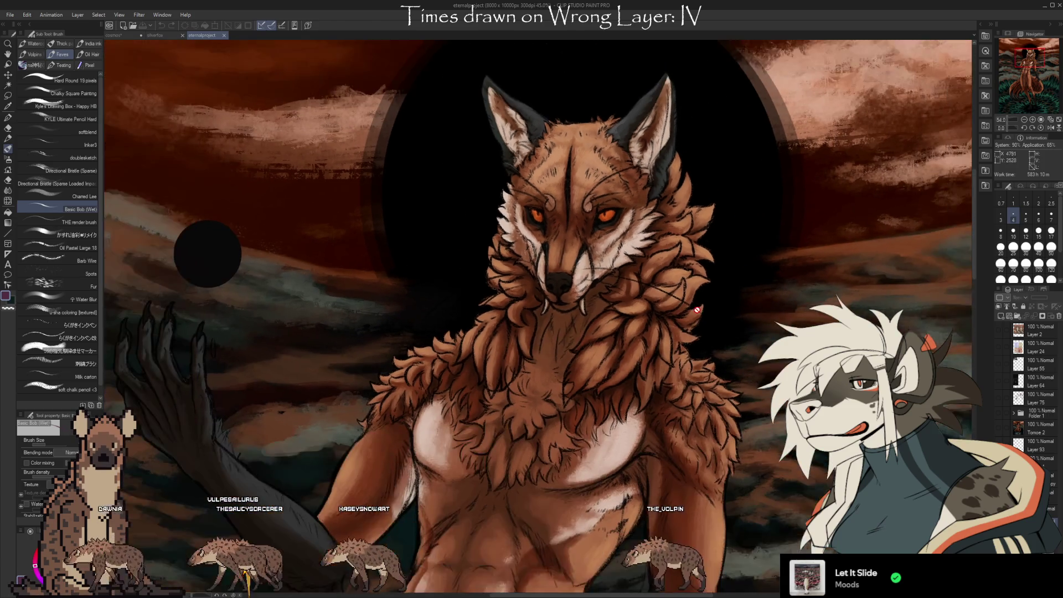
scroll(697, 310, down, 1)
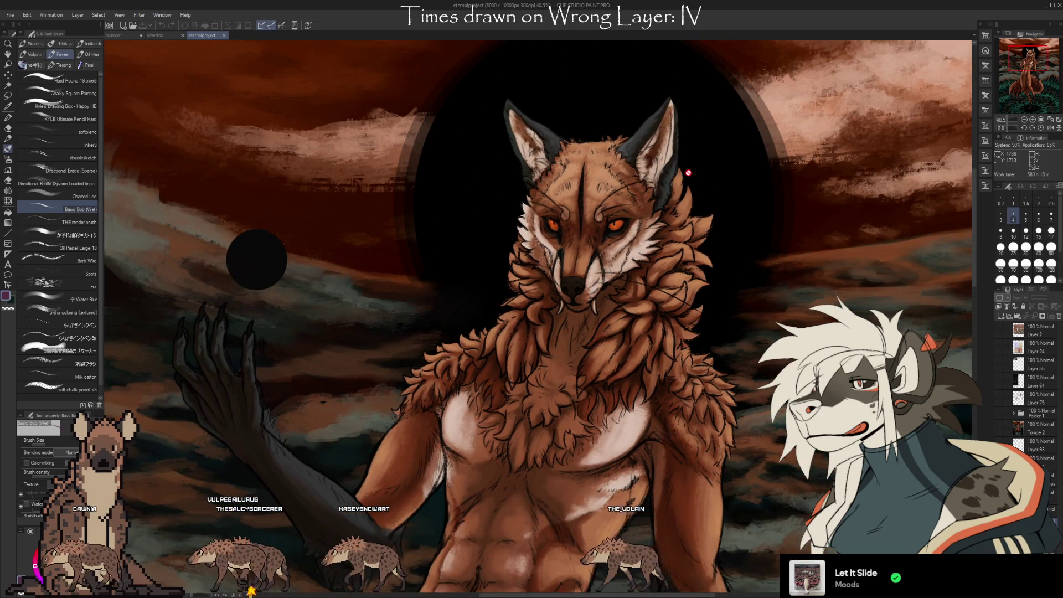
scroll(689, 173, down, 2)
scroll(507, 162, down, 1)
scroll(441, 84, down, 1)
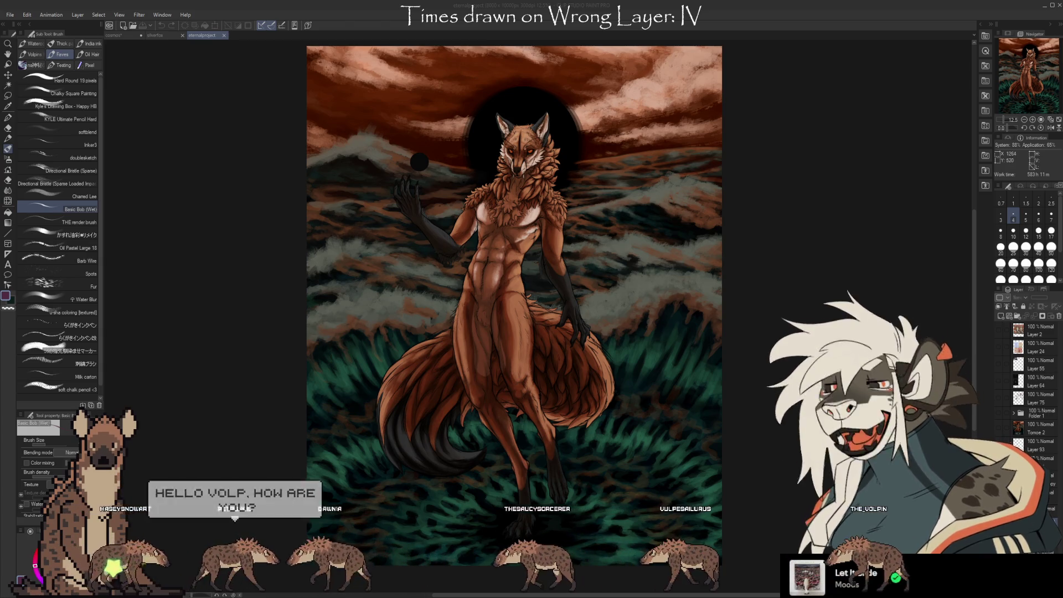
Glance at the silverfox painting, then return to the cosmos hyena painting.
click(162, 36)
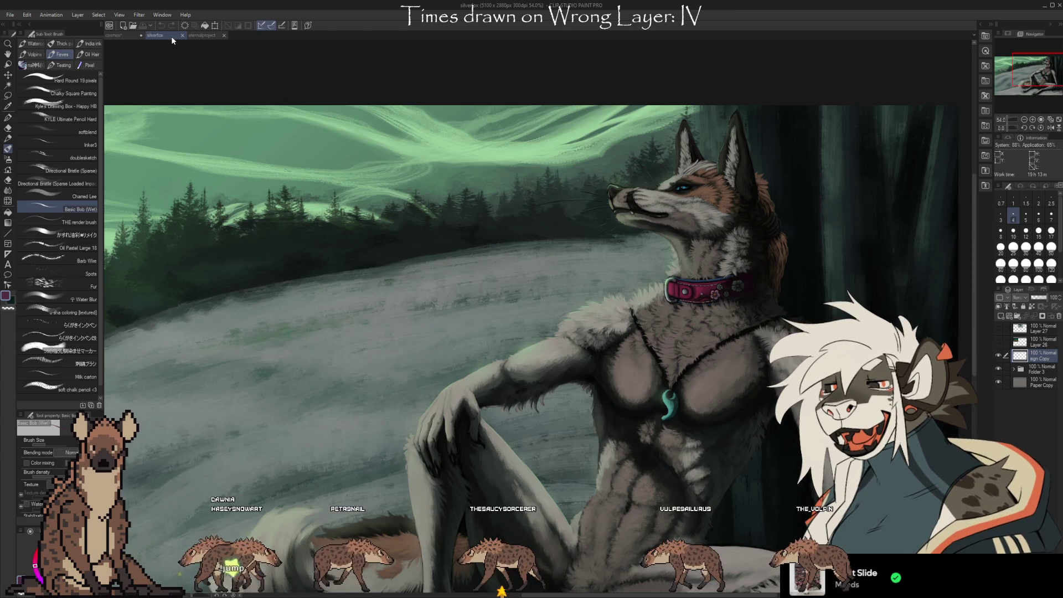
click(119, 36)
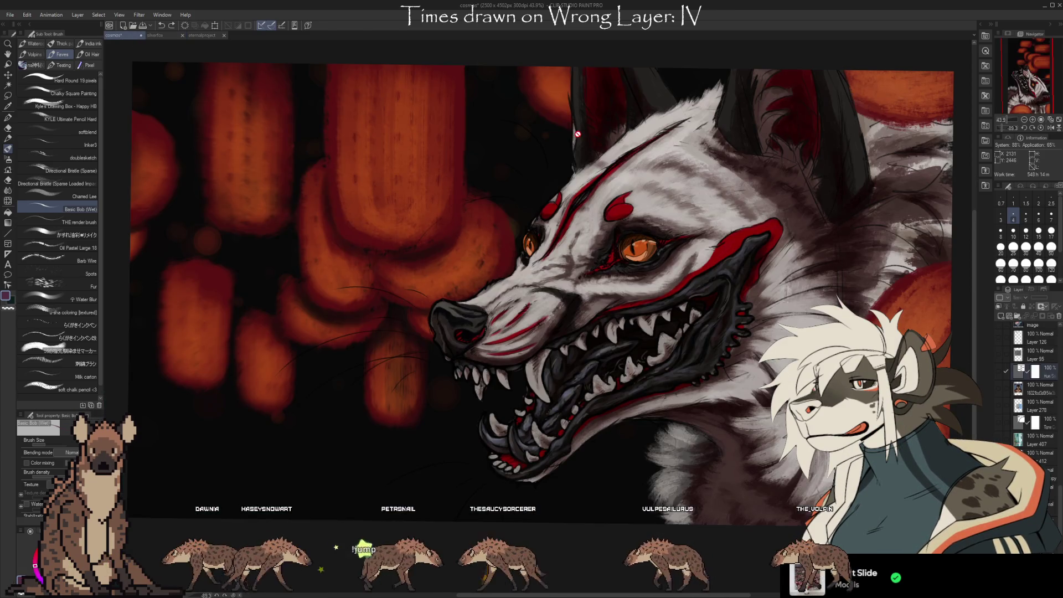
Zoom the hyena portrait, then pan to show the canvas's top and right edges.
scroll(826, 162, up, 1)
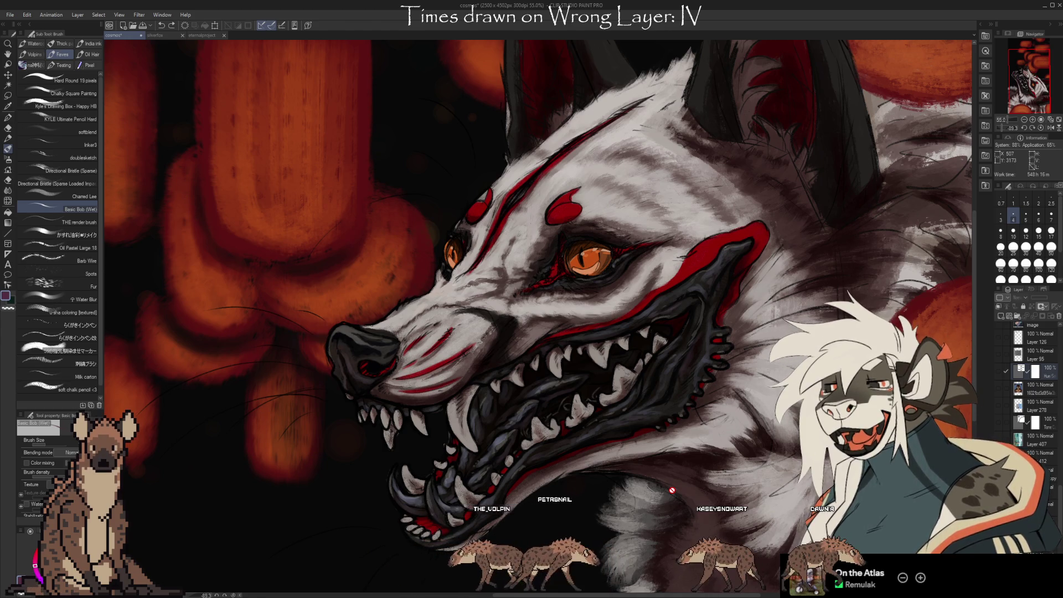
drag(756, 374, 700, 399)
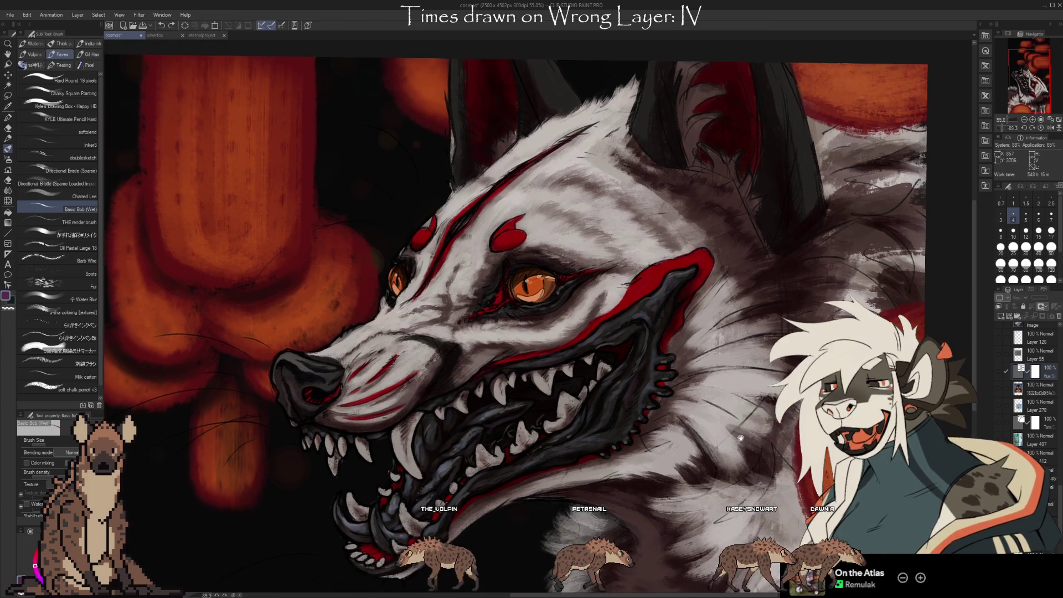
Select a layer near the bottom of the stack and pan to centre the teeth.
scroll(1057, 521, down, 5)
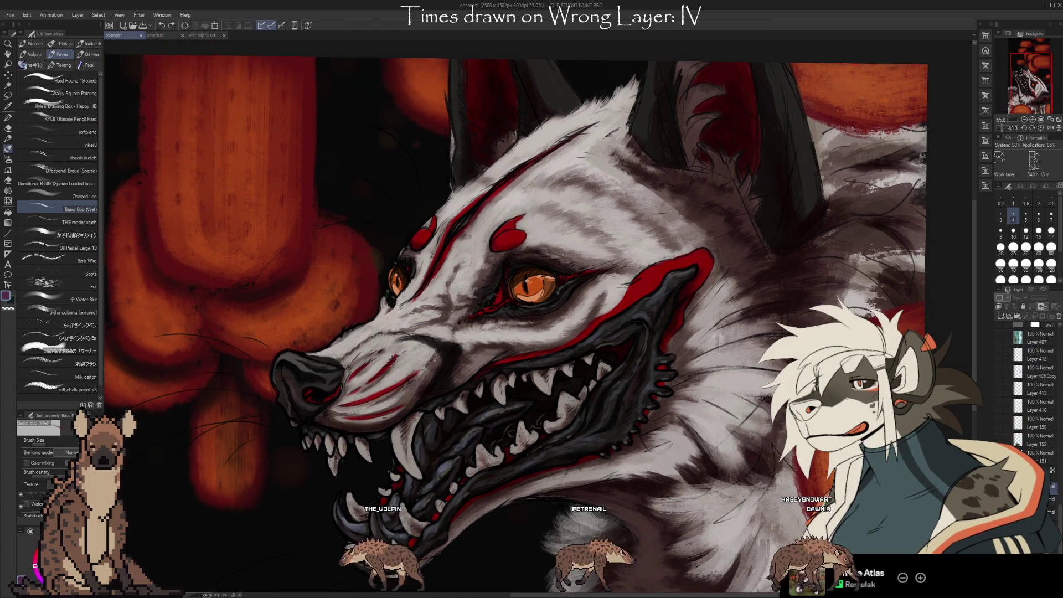
scroll(1054, 502, down, 3)
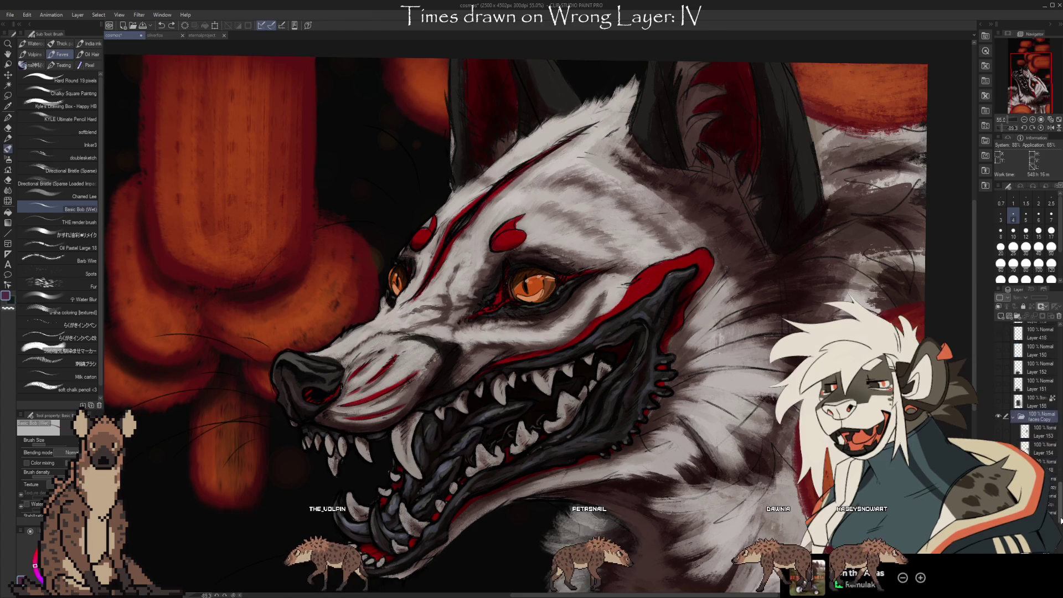
scroll(1054, 501, down, 5)
scroll(1053, 502, down, 5)
click(1052, 491)
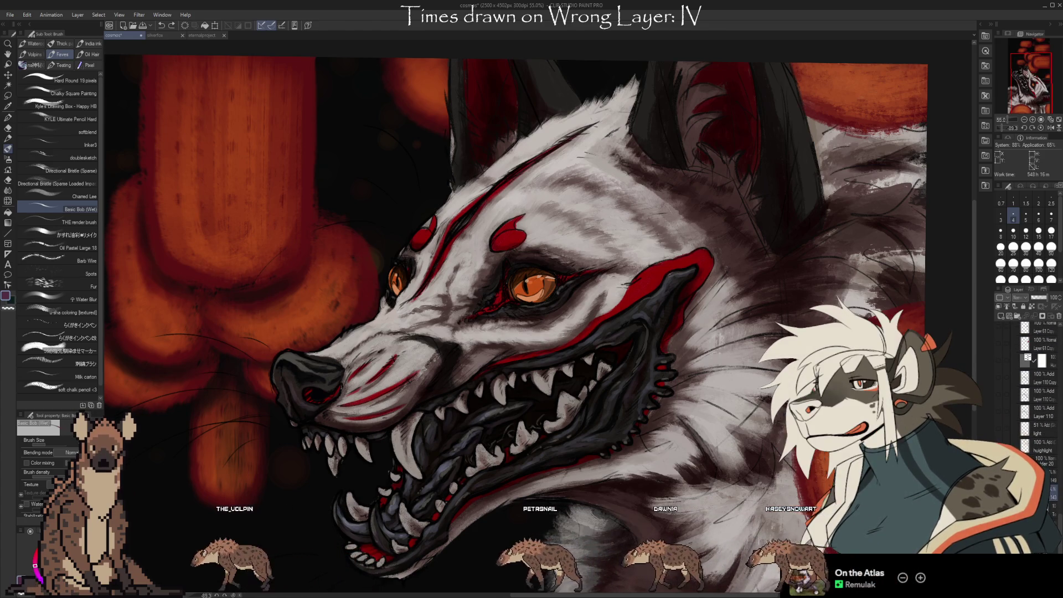
drag(554, 305, 561, 266)
drag(476, 470, 504, 404)
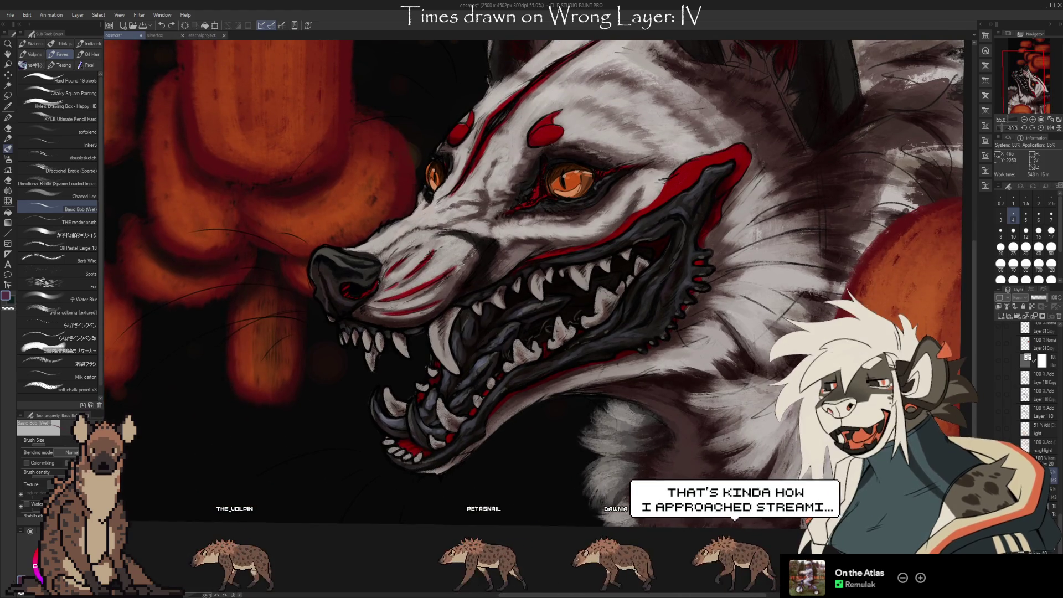
Choose the render brush at size 15 and pick the teeth's light grey colour.
click(91, 223)
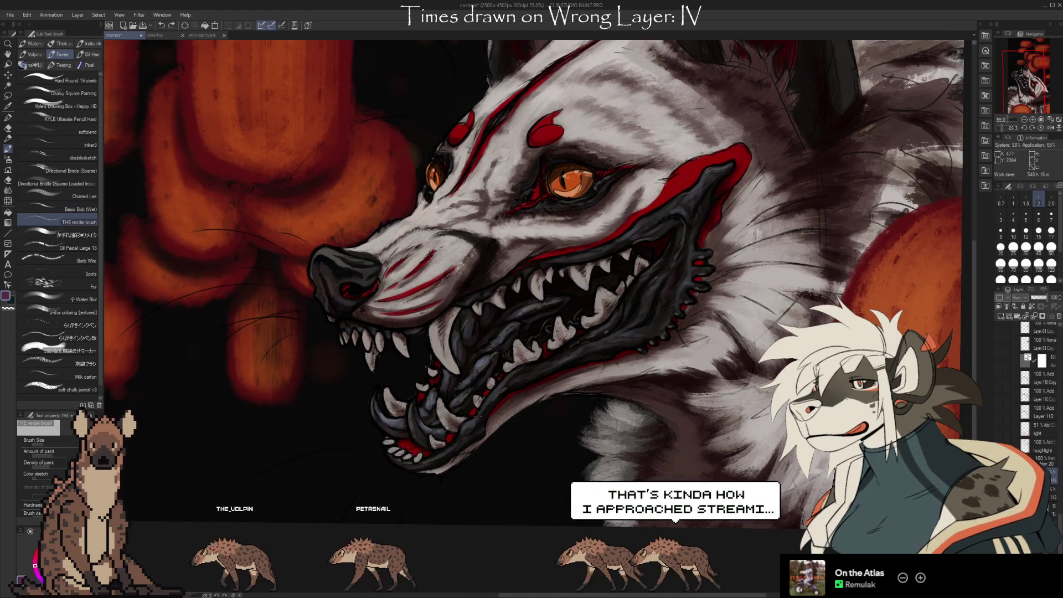
key(bracketright)
key(bracketright)
key(bracketright)
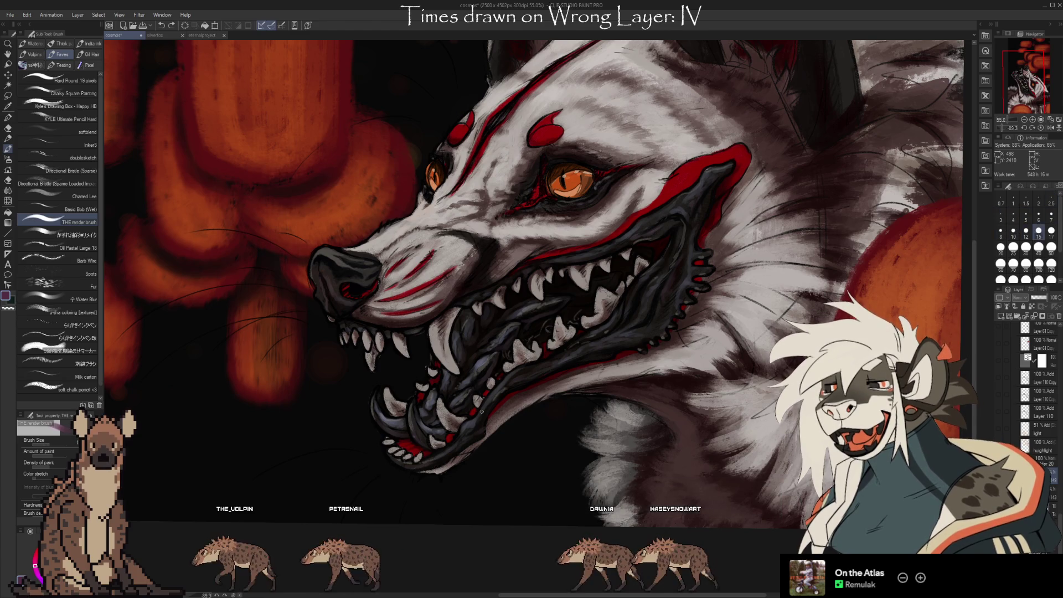
alt+click(448, 428)
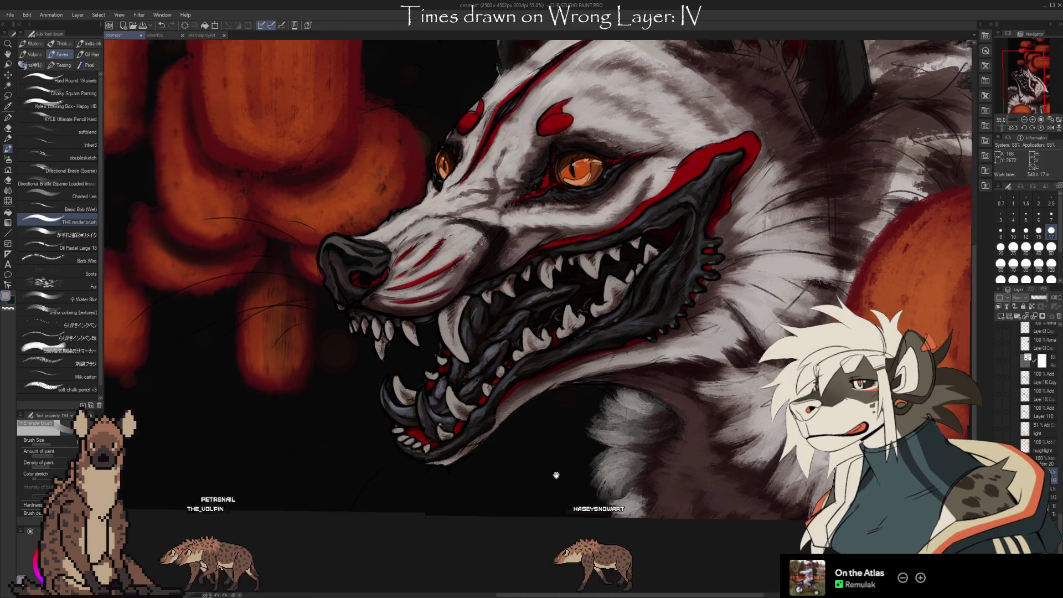
Undo the last stroke on the snarling jaws and shrink the render brush to size 12.
drag(660, 246, 572, 357)
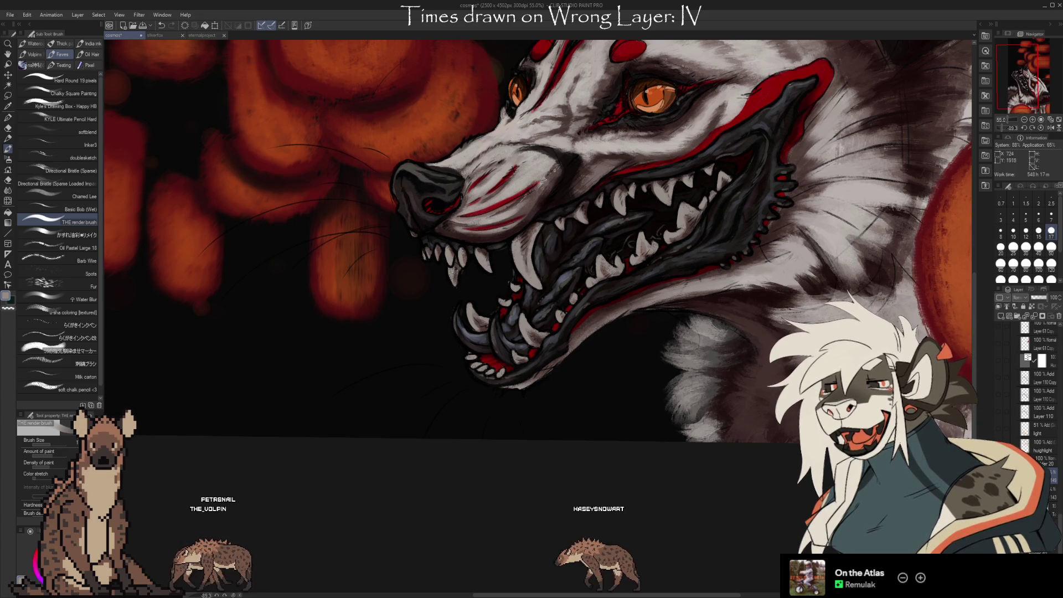
key(ctrl+z)
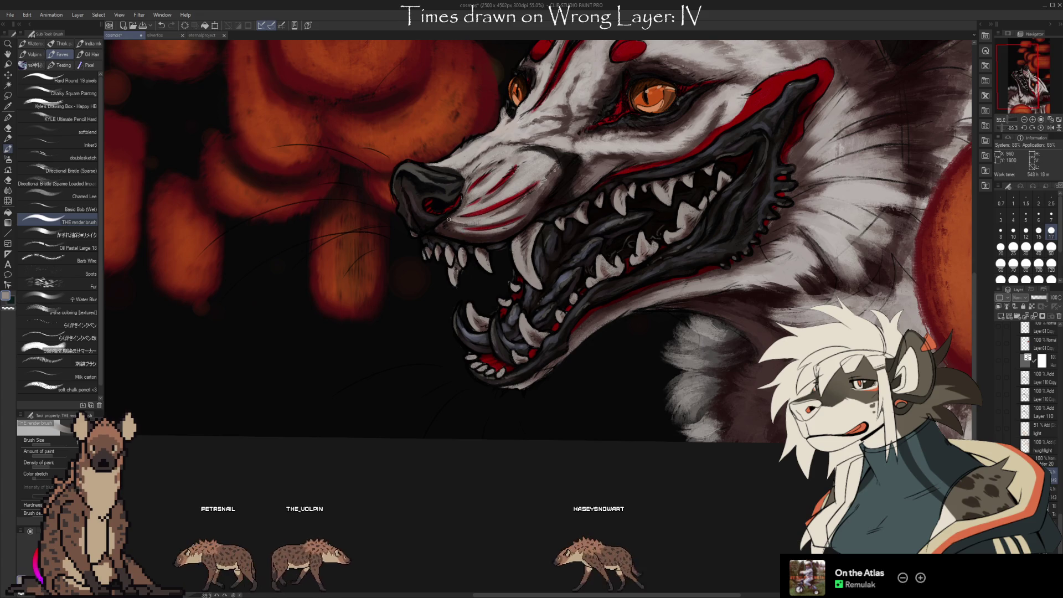
key(bracketleft)
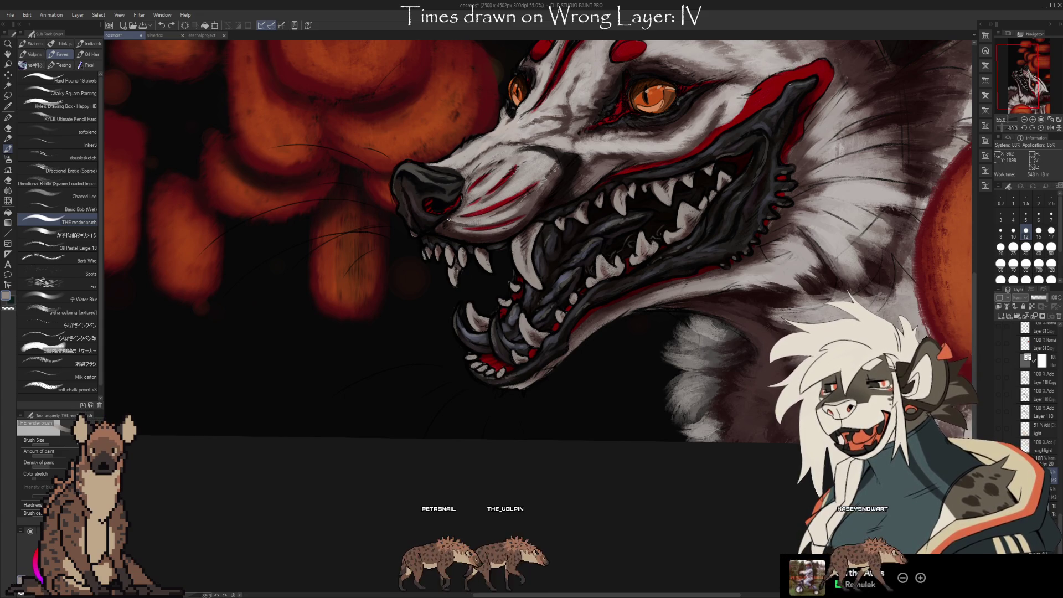
key(e)
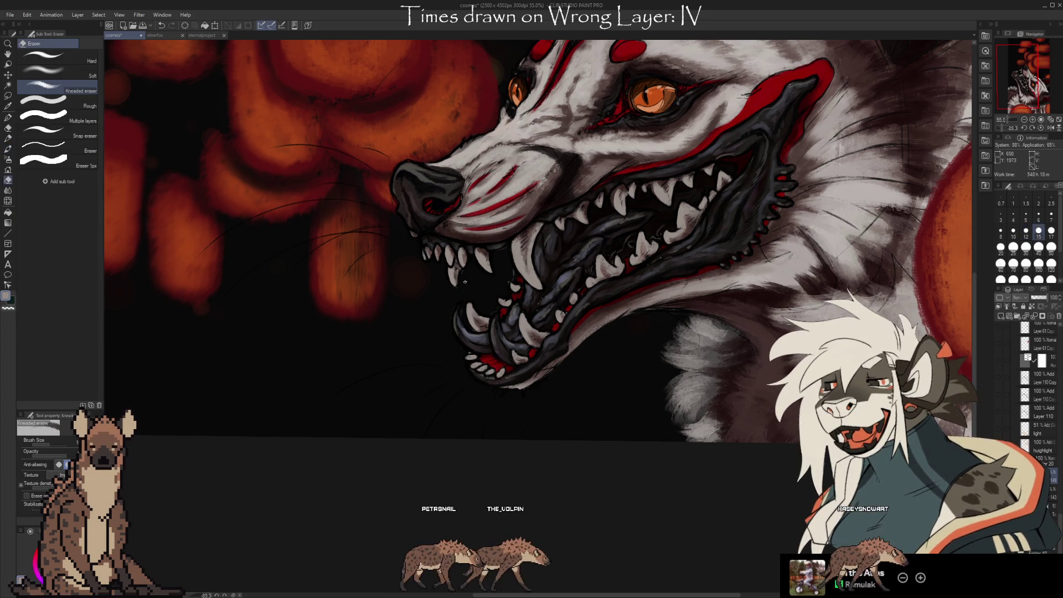
key(b)
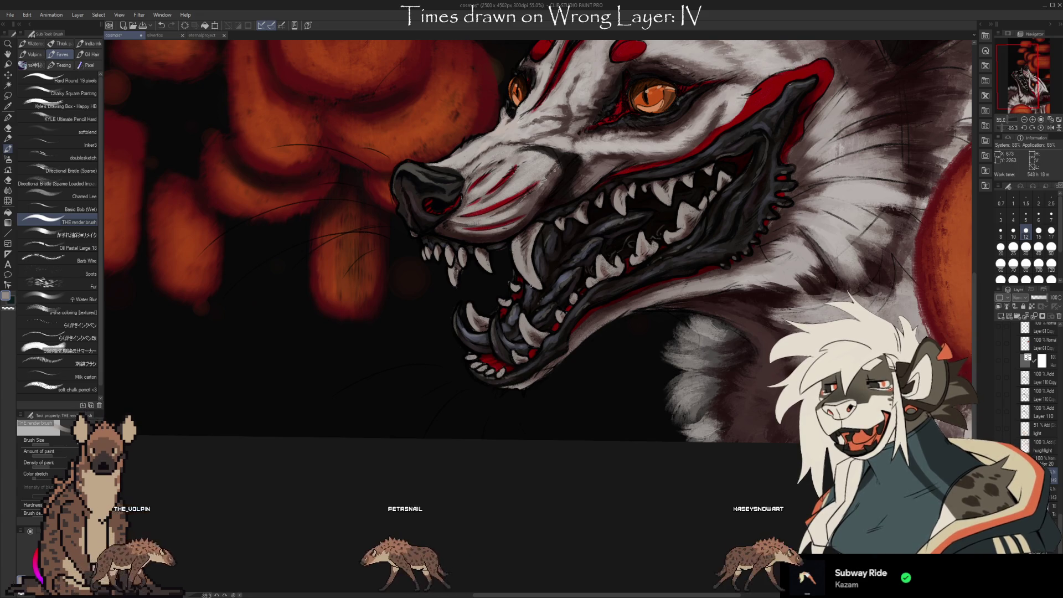
drag(677, 482, 667, 472)
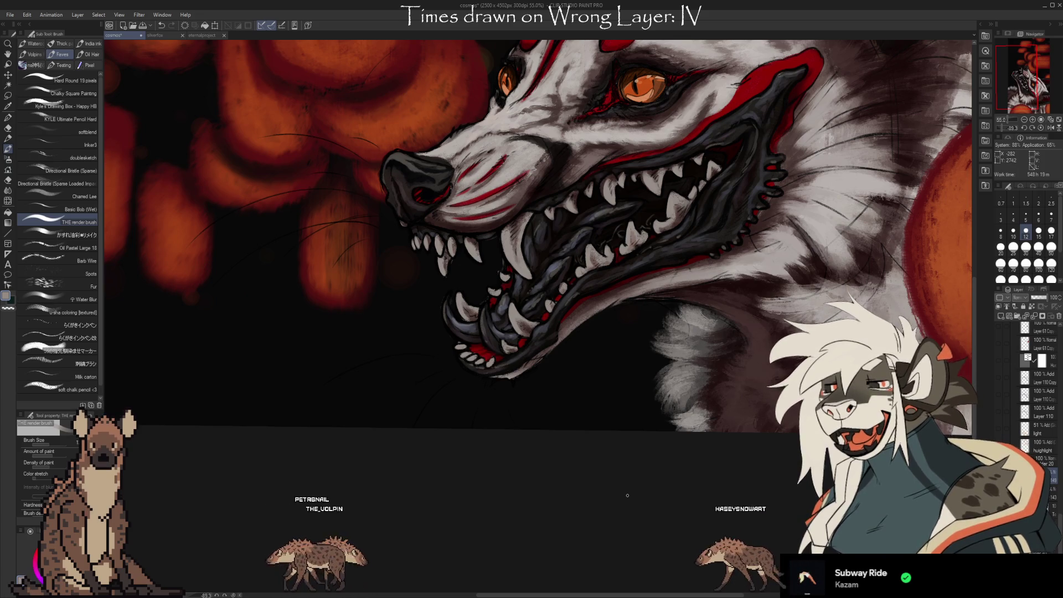
Frame the hyena's eye and upper muzzle and zoom in to 80.7%.
drag(696, 484, 628, 487)
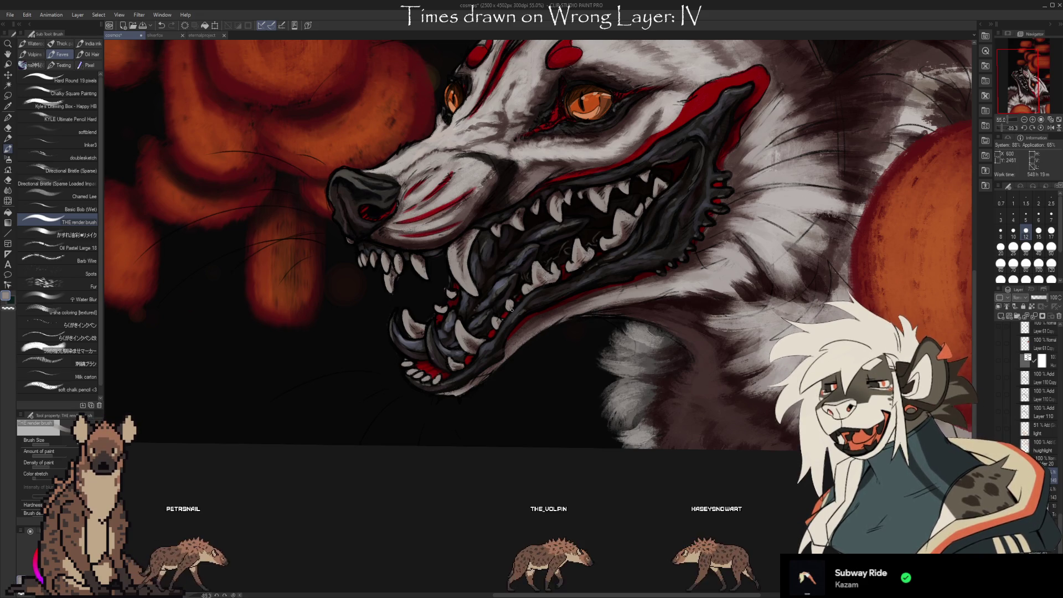
mouse_move(706, 435)
mouse_down()
mouse_move(675, 540)
mouse_move(660, 553)
mouse_up()
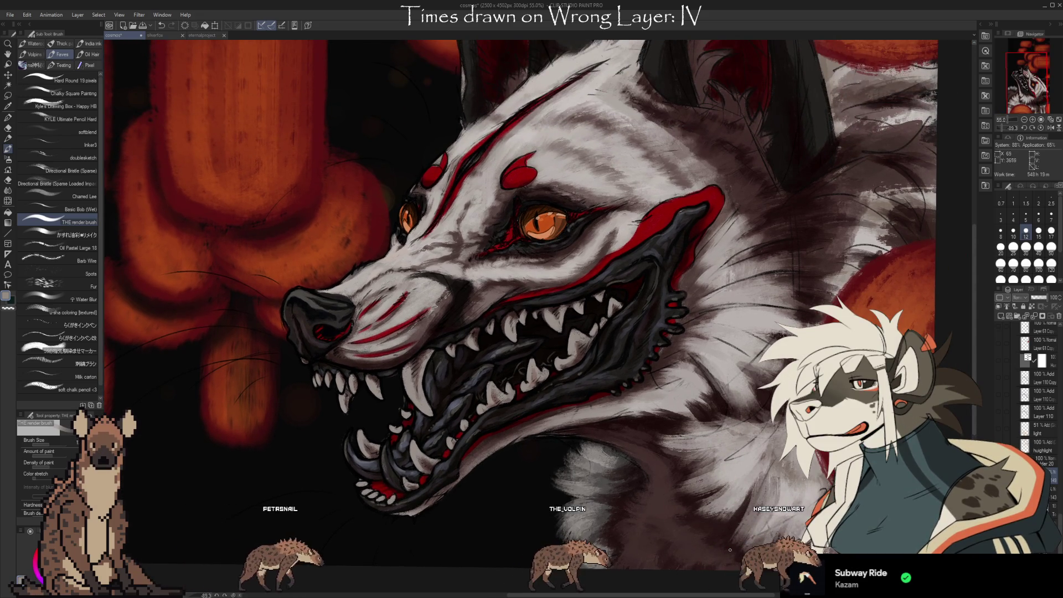
drag(748, 552, 708, 587)
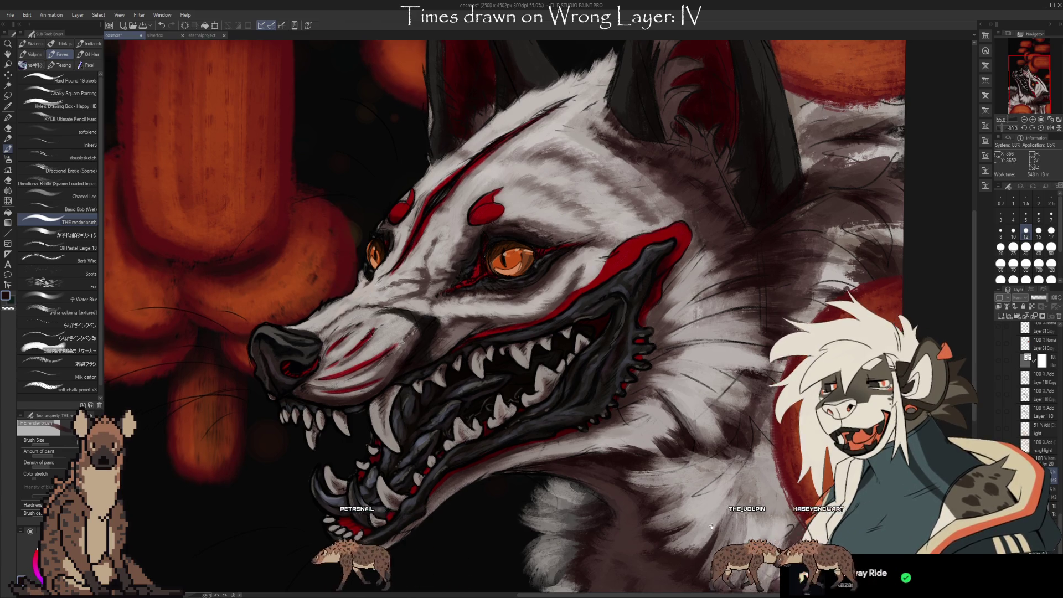
drag(499, 277, 557, 291)
key(i)
key(b)
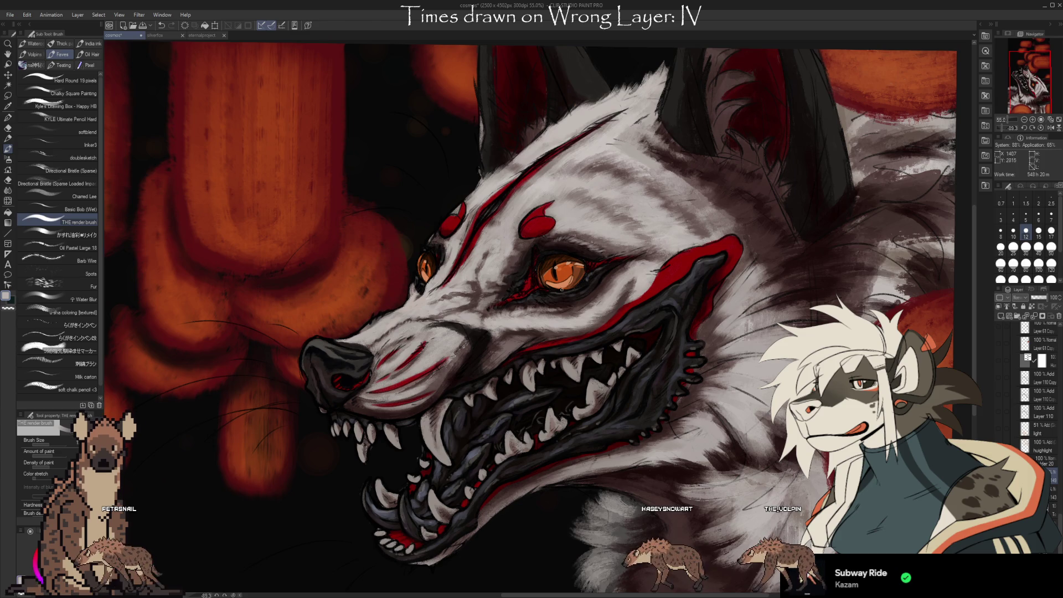
scroll(561, 289, up, 2)
scroll(532, 255, up, 2)
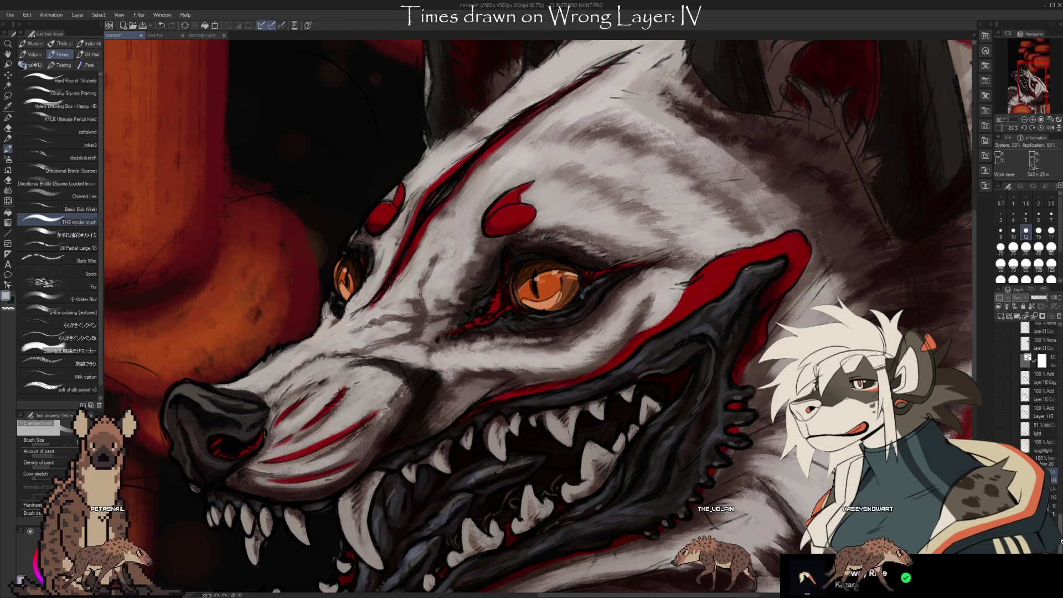
Scroll the Layer panel, bring the muzzle and teeth up, and switch to the Kneaded eraser.
scroll(1036, 443, down, 3)
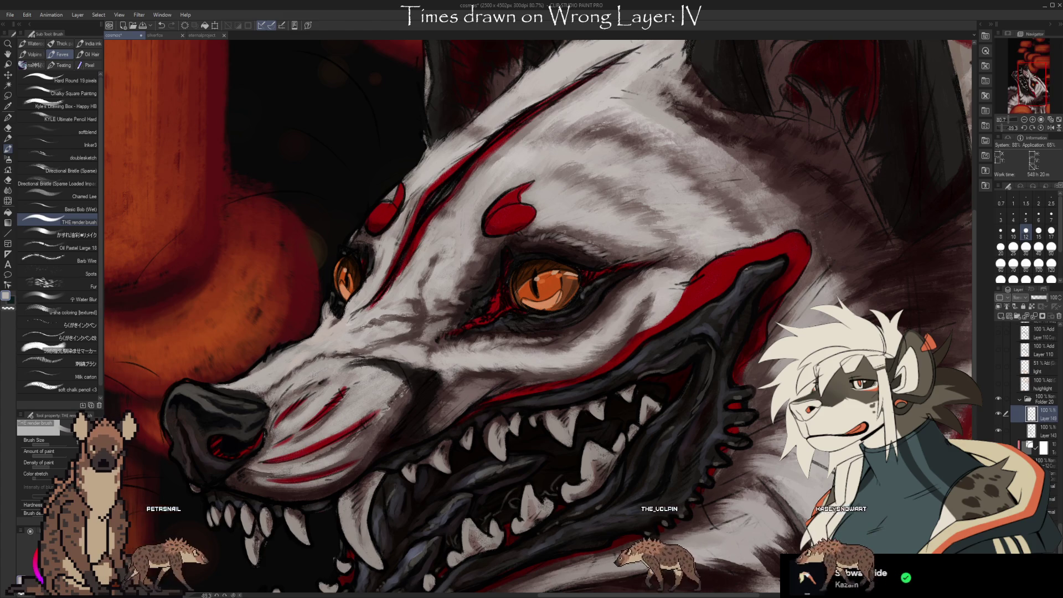
scroll(1036, 388, down, 5)
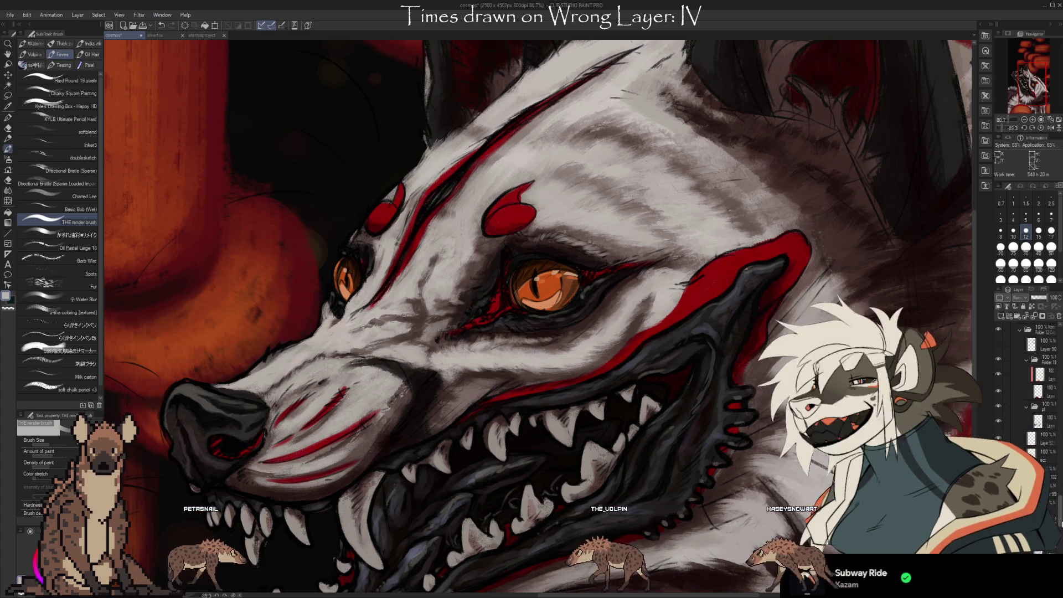
mouse_move(1061, 512)
mouse_down()
mouse_move(1061, 534)
mouse_move(1059, 516)
mouse_up()
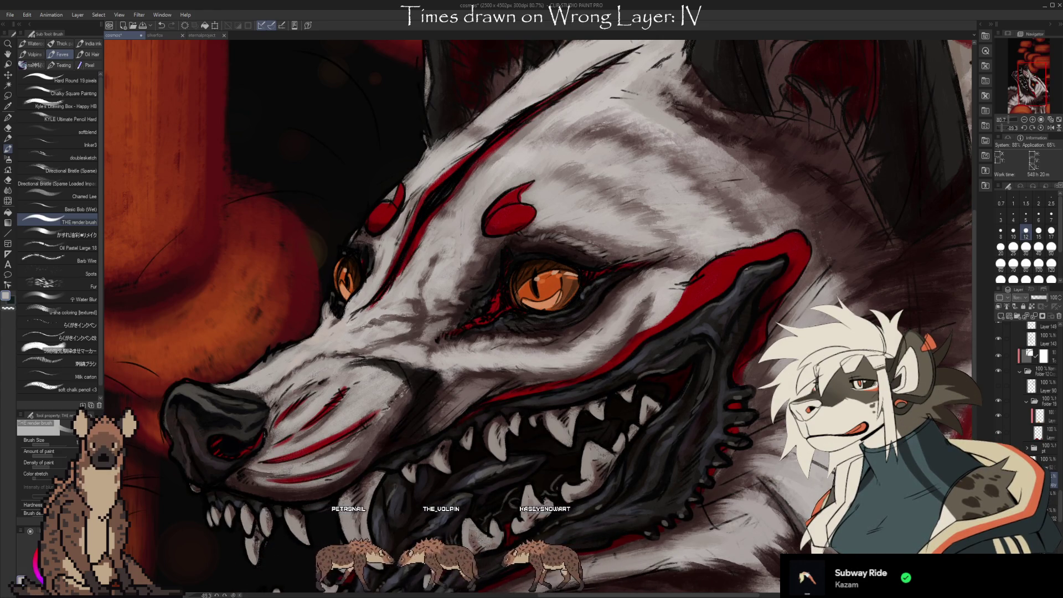
drag(507, 382, 559, 272)
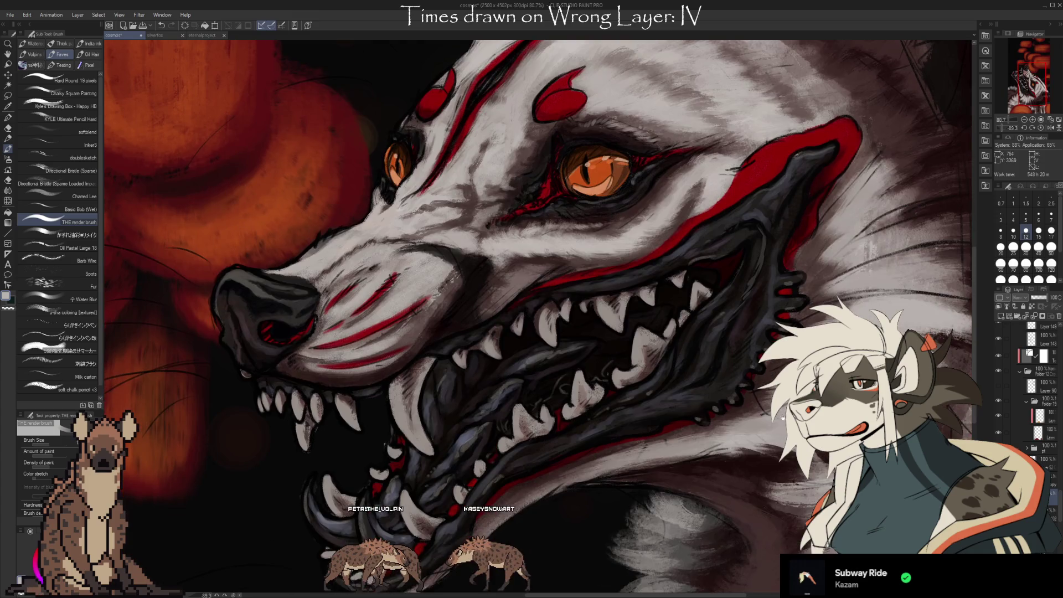
key(e)
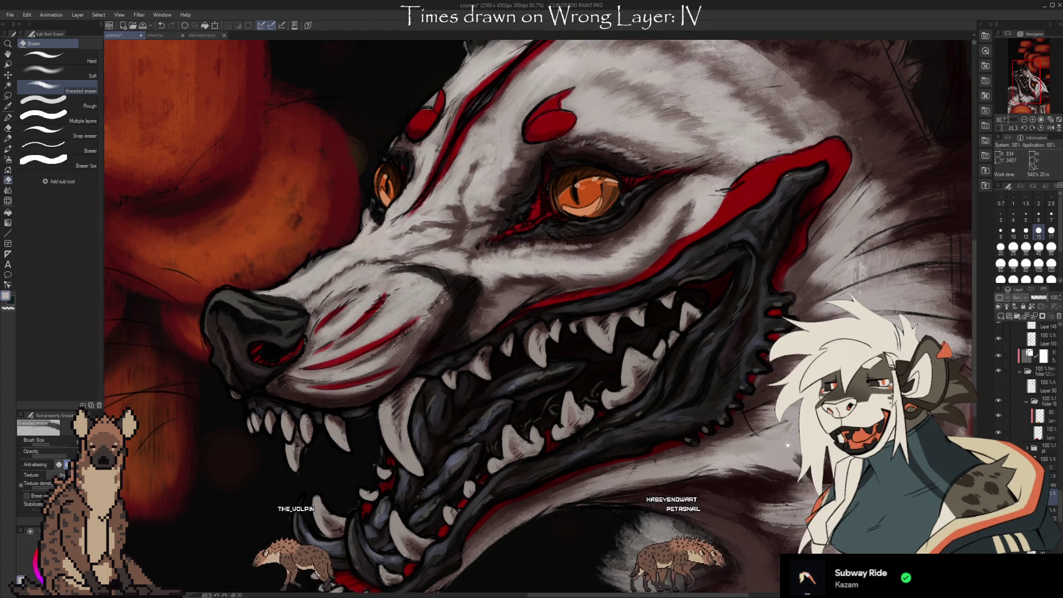
Pan across the eye, nose, cheek, lower jaw and chin to inspect them for touch-ups.
drag(797, 432, 737, 510)
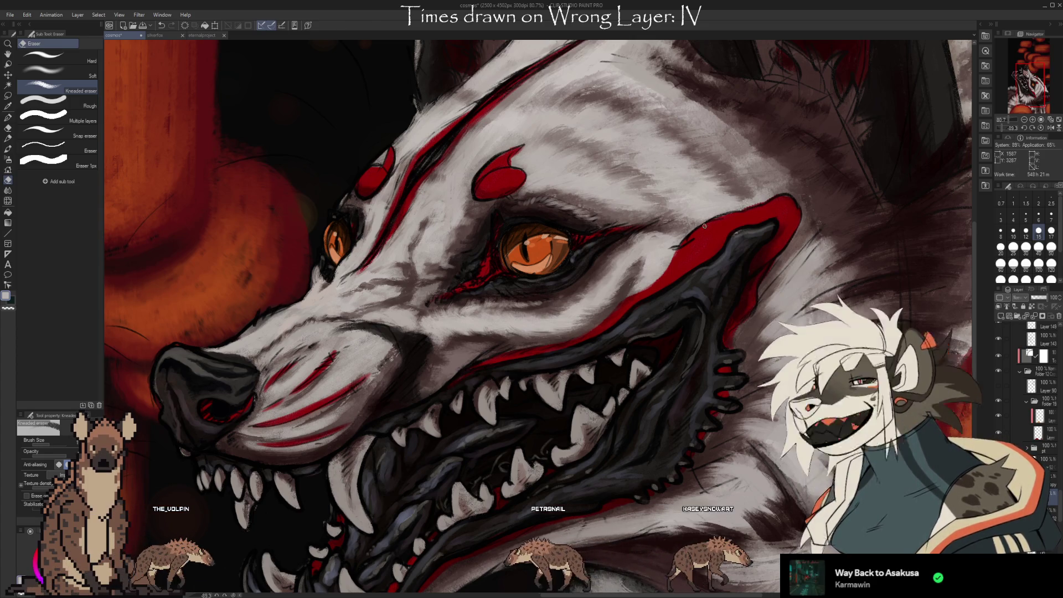
drag(704, 225, 674, 143)
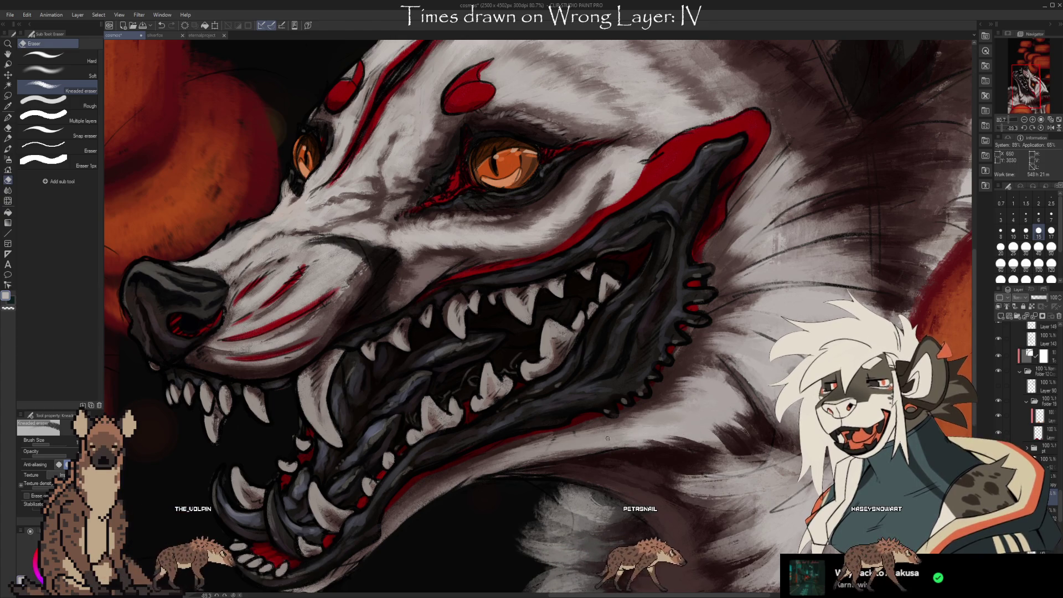
drag(584, 473, 706, 429)
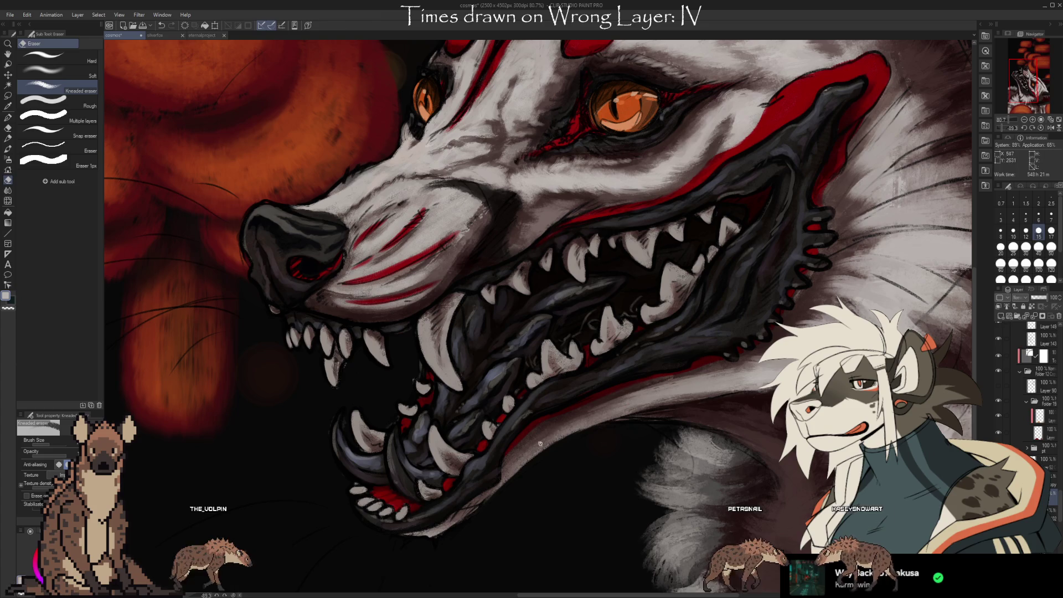
drag(484, 523, 668, 393)
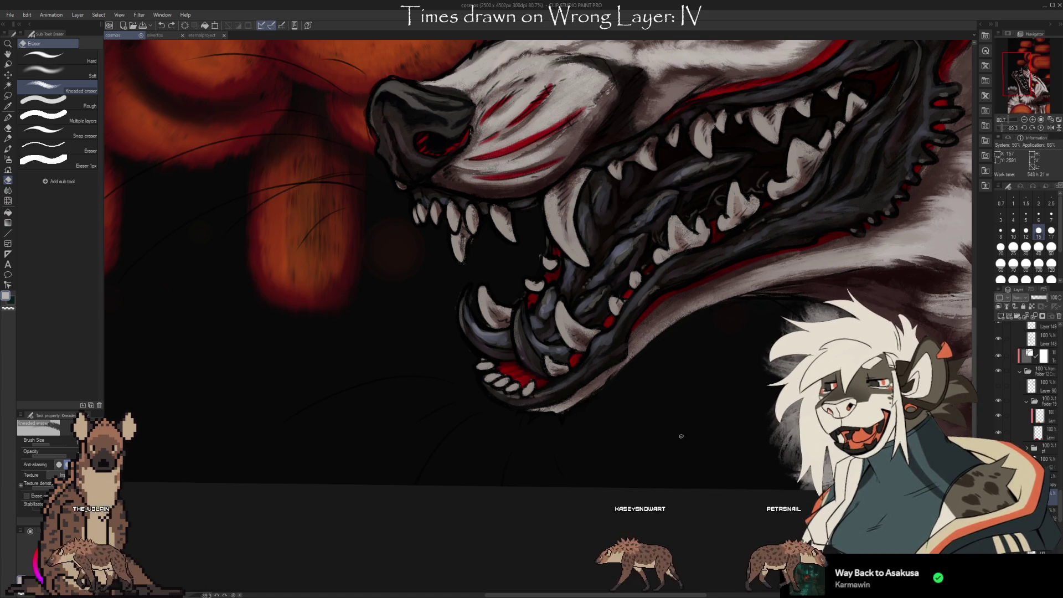
mouse_move(736, 368)
mouse_down()
mouse_move(772, 461)
mouse_move(803, 495)
mouse_up()
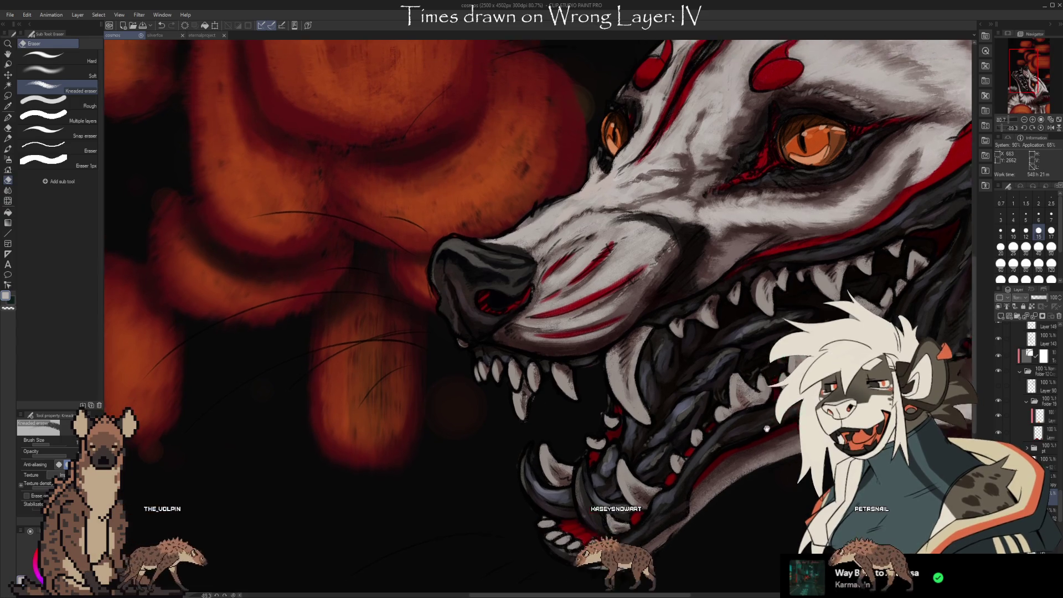
drag(759, 404, 746, 443)
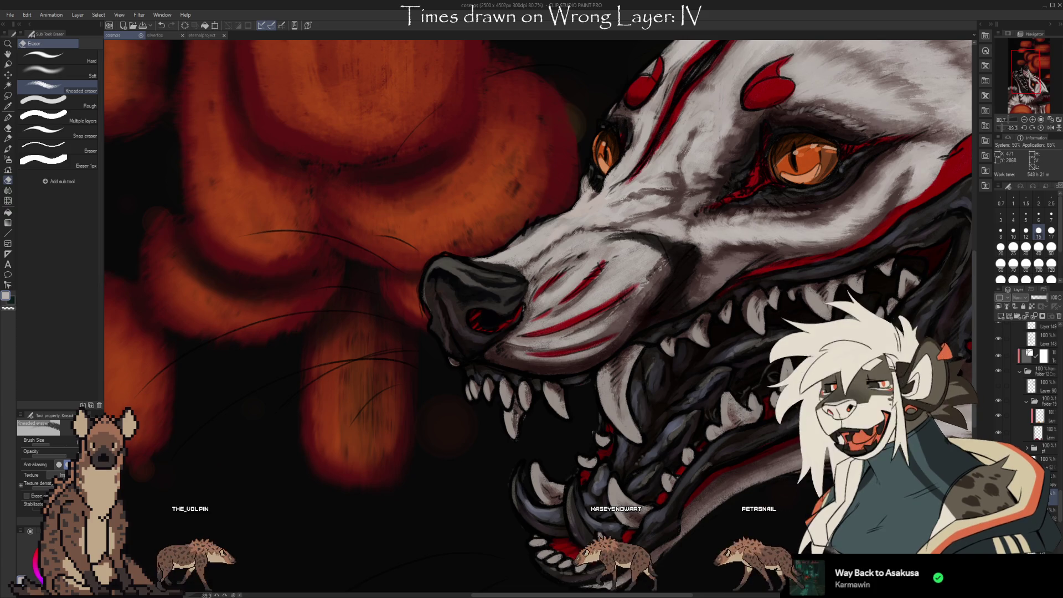
mouse_move(805, 507)
mouse_down()
mouse_move(768, 501)
mouse_move(862, 524)
mouse_up()
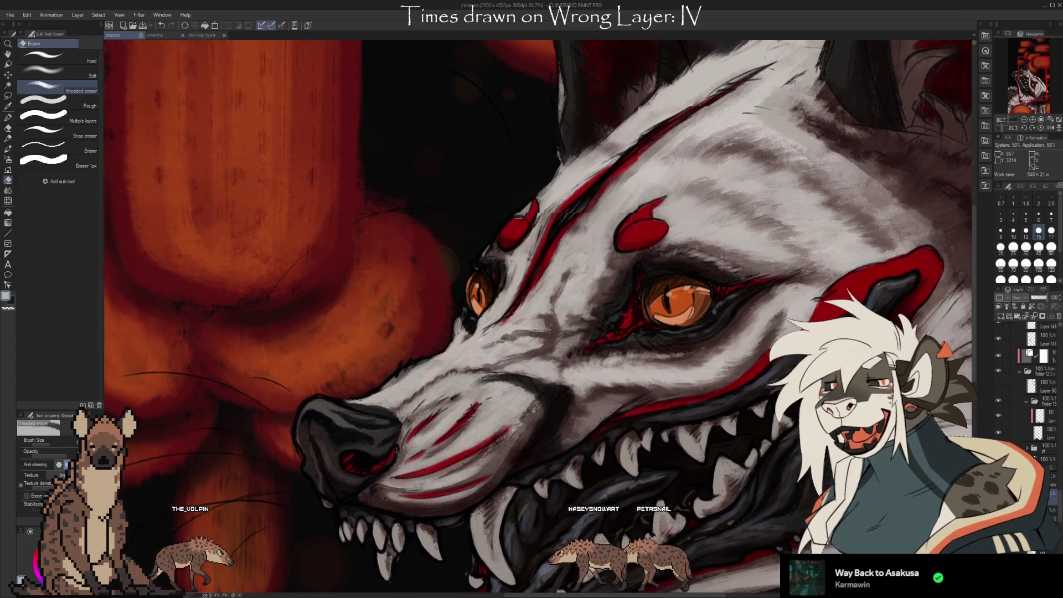
drag(537, 316, 548, 329)
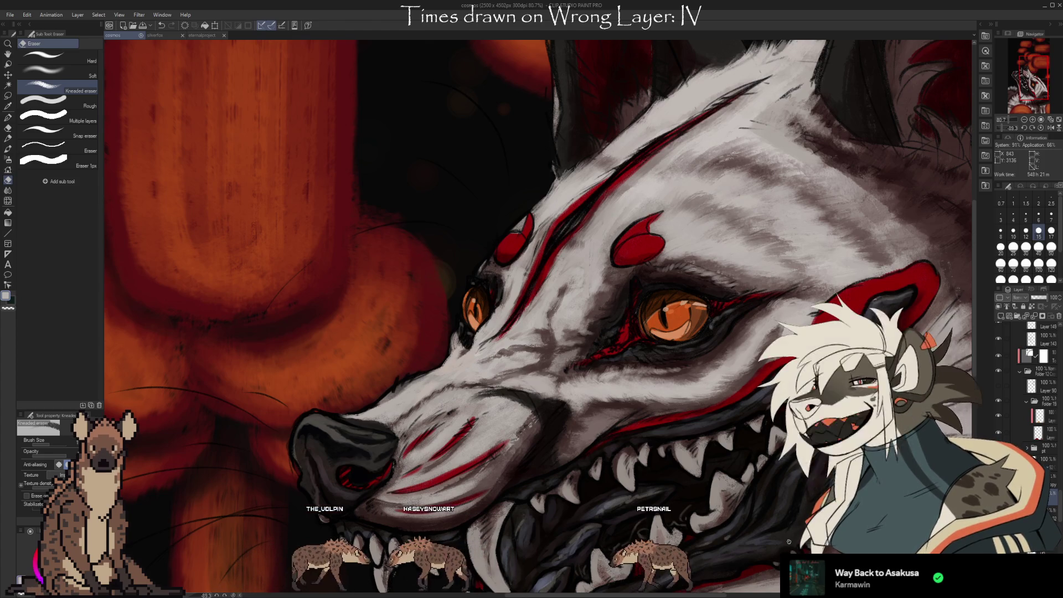
drag(548, 213, 539, 235)
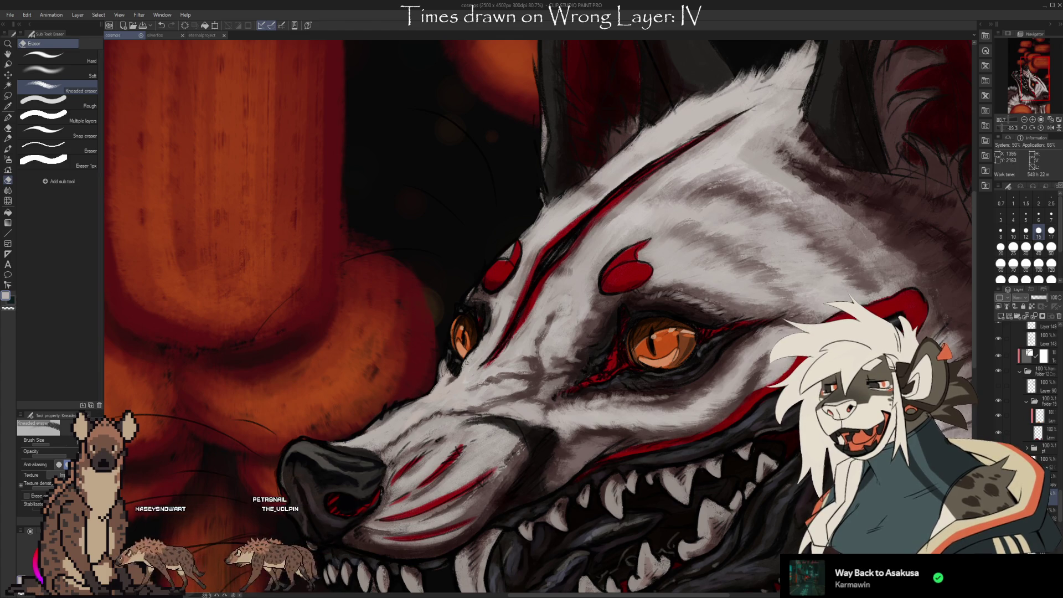
Erase one small stroke with the Kneaded eraser, then show the black-lipped snarl and neck fur.
drag(462, 454, 662, 442)
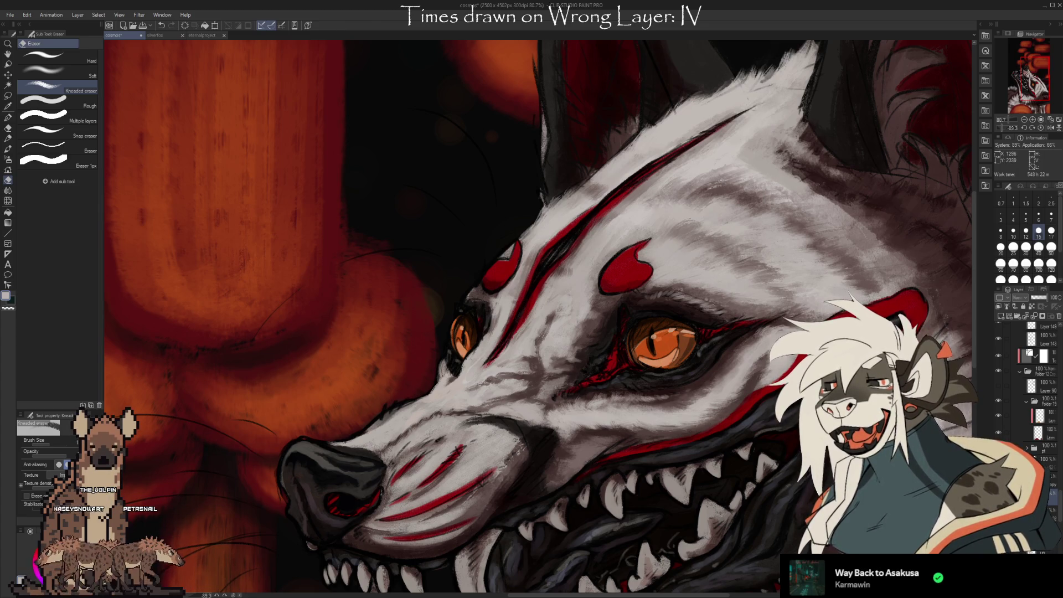
mouse_move(942, 521)
mouse_down()
mouse_move(694, 472)
mouse_move(675, 434)
mouse_up()
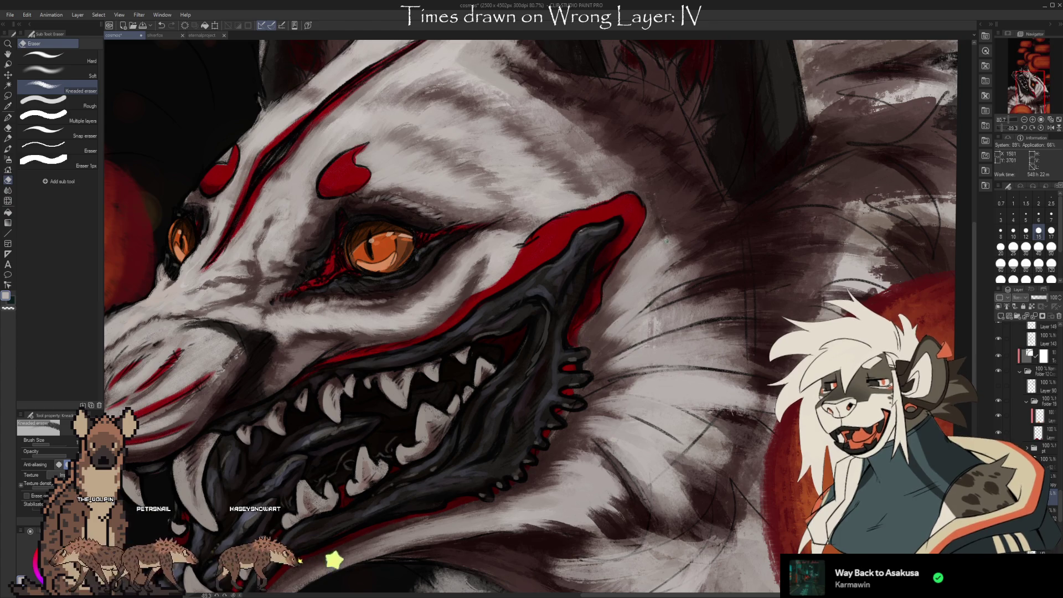
scroll(660, 255, down, 3)
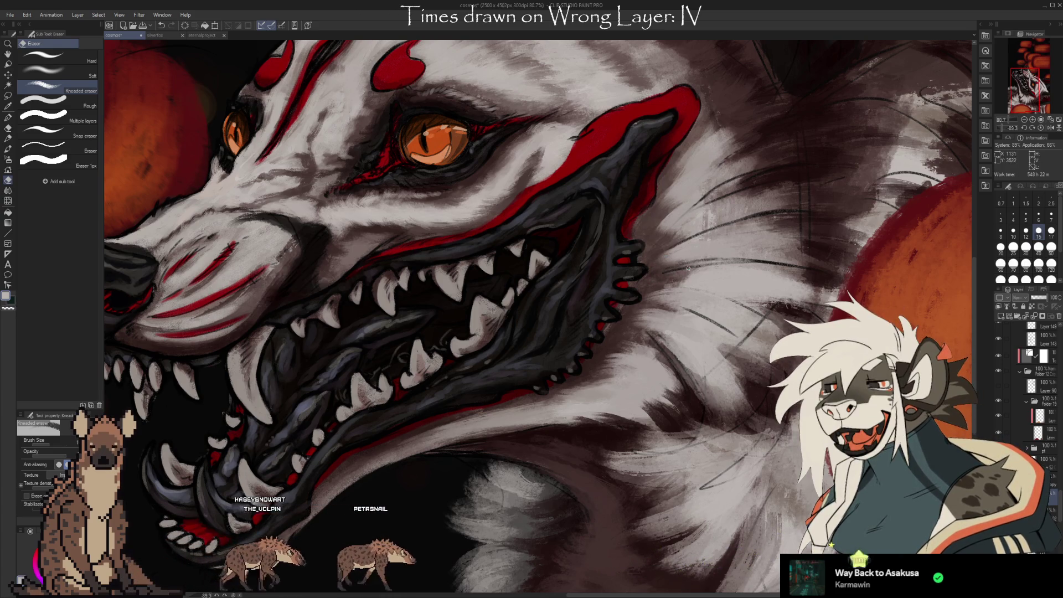
scroll(792, 445, down, 1)
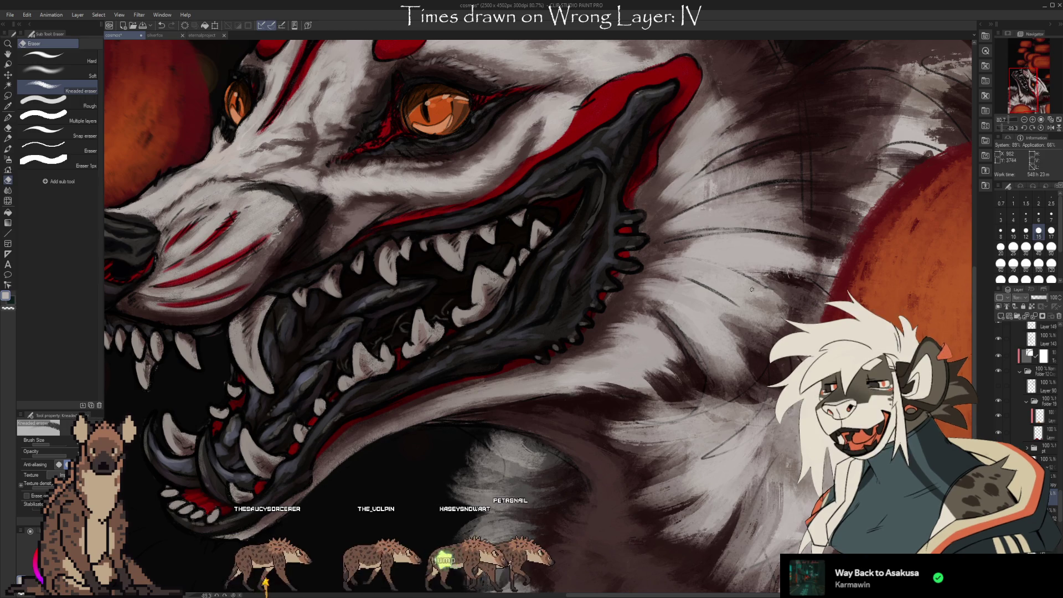
drag(659, 493, 709, 455)
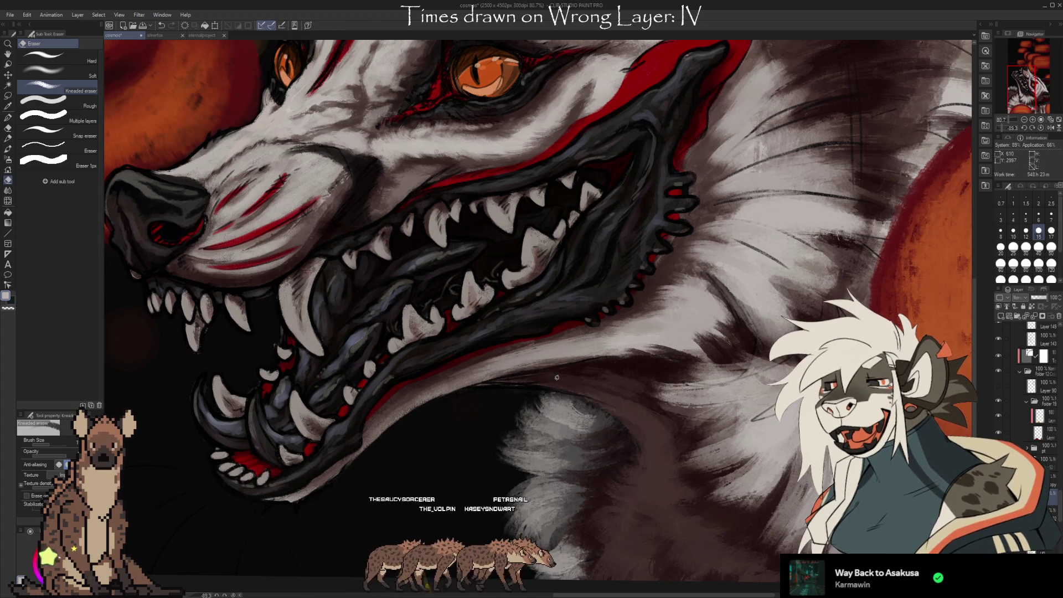
drag(515, 396, 413, 343)
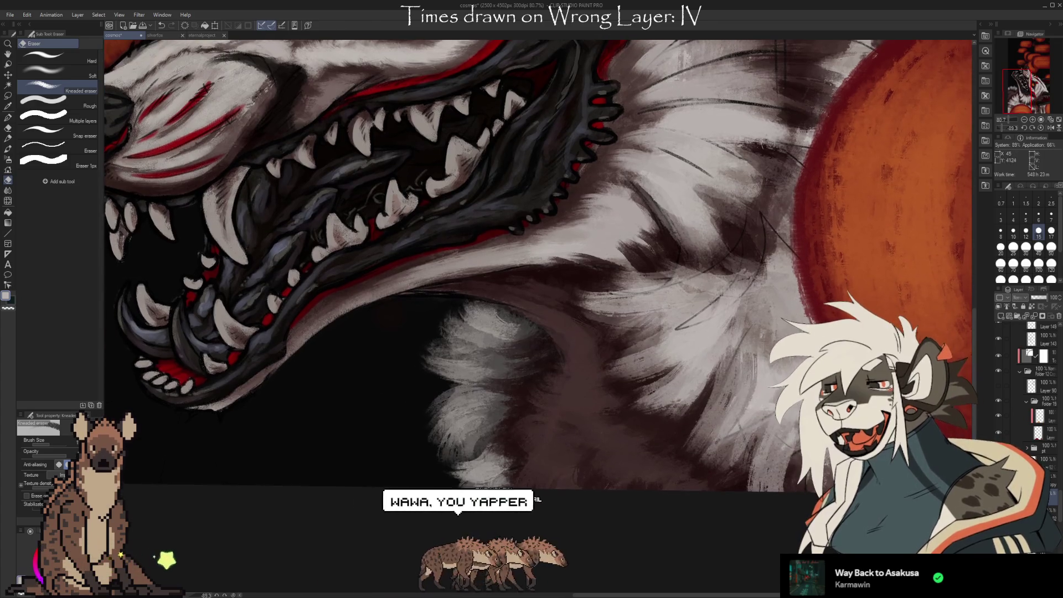
drag(702, 475, 675, 453)
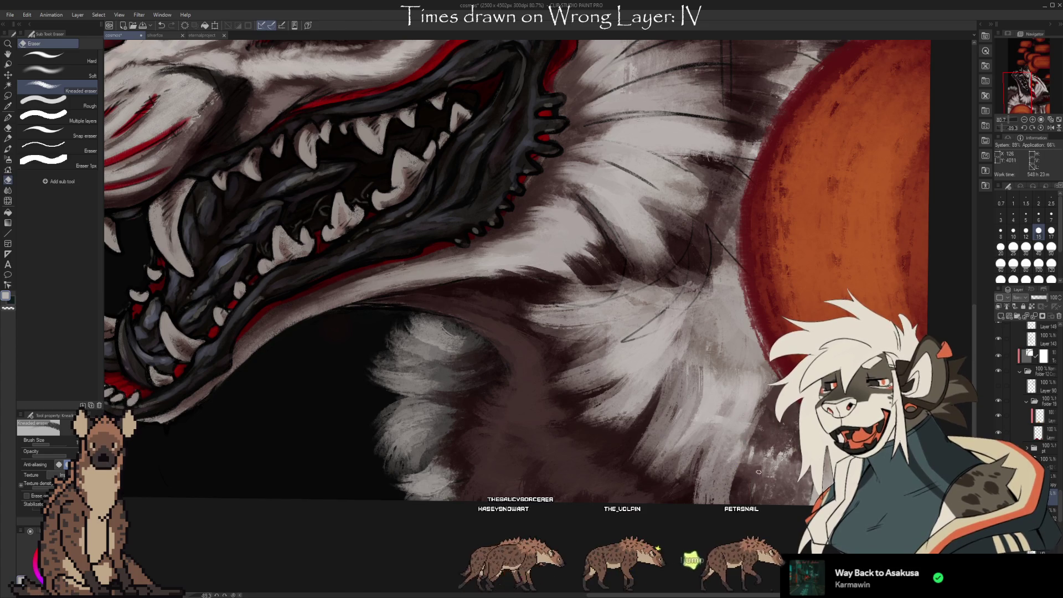
drag(892, 446, 748, 426)
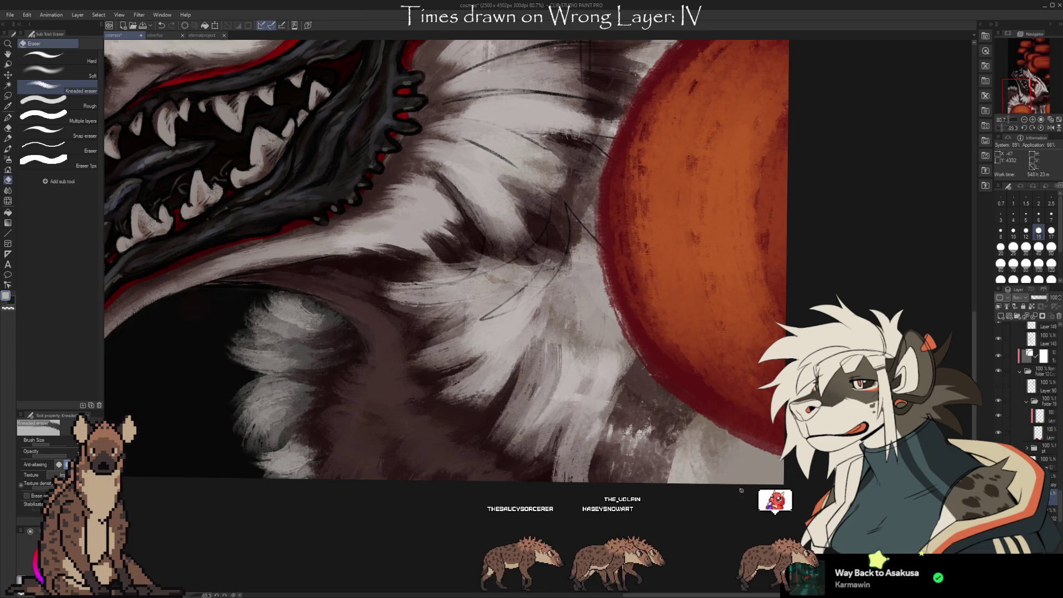
drag(591, 272, 708, 325)
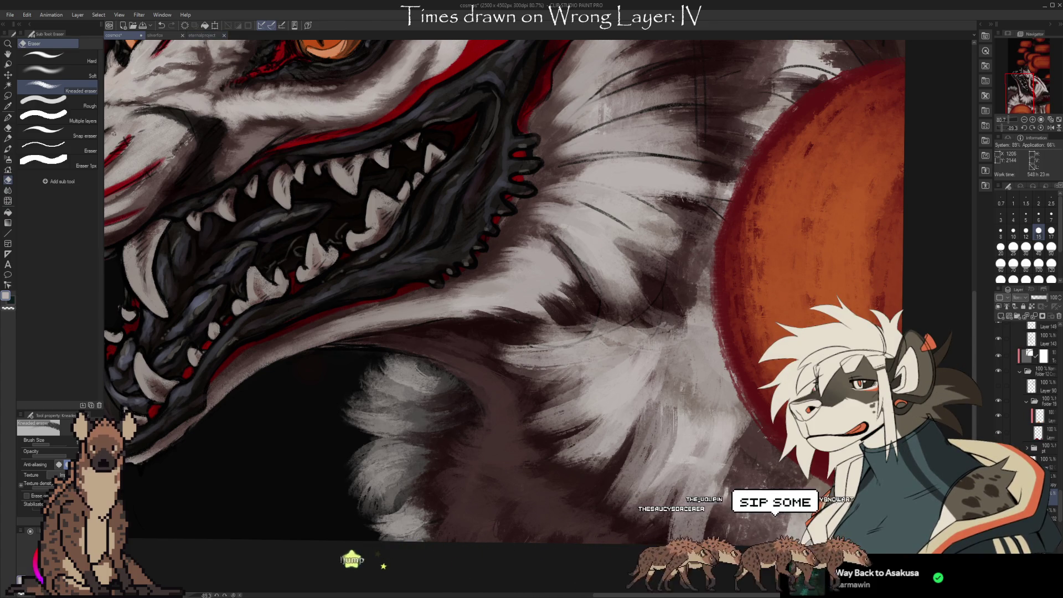
Zoom out to 60% and frame the full head from ears to lower jaw.
scroll(602, 146, down, 3)
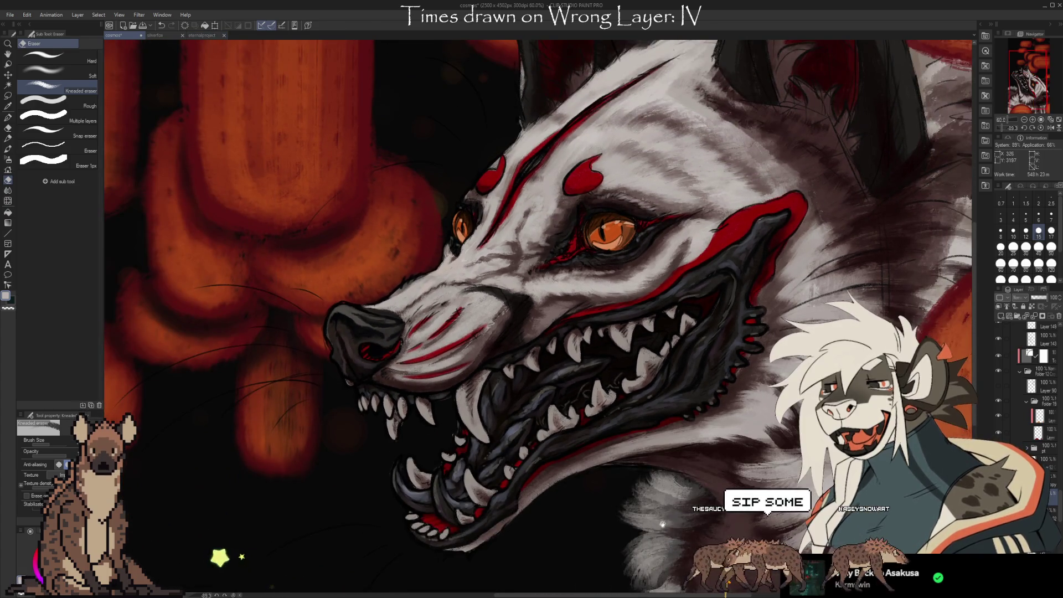
drag(852, 490, 730, 454)
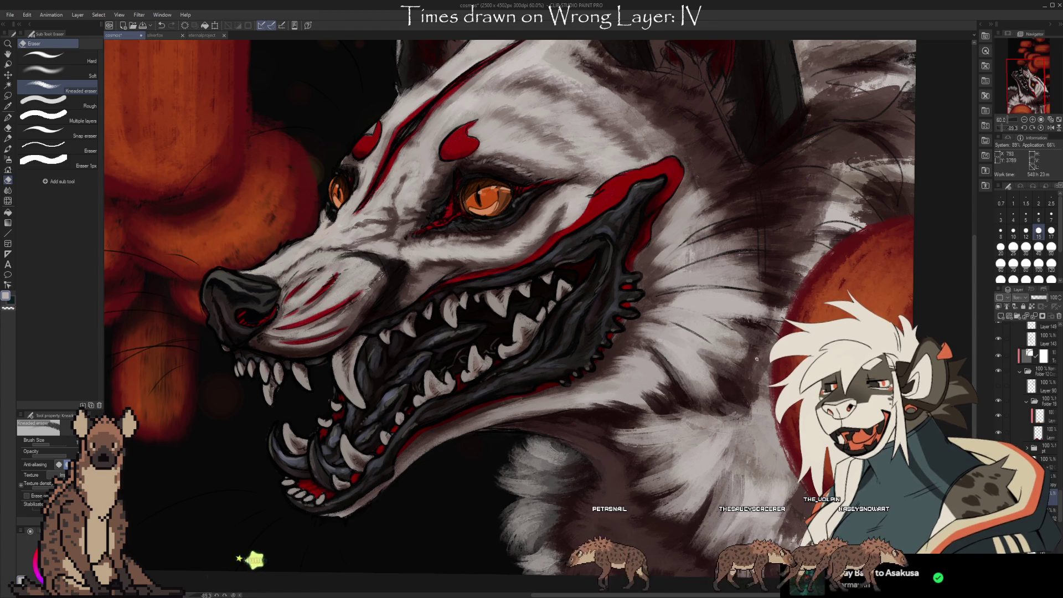
scroll(540, 315, up, 1)
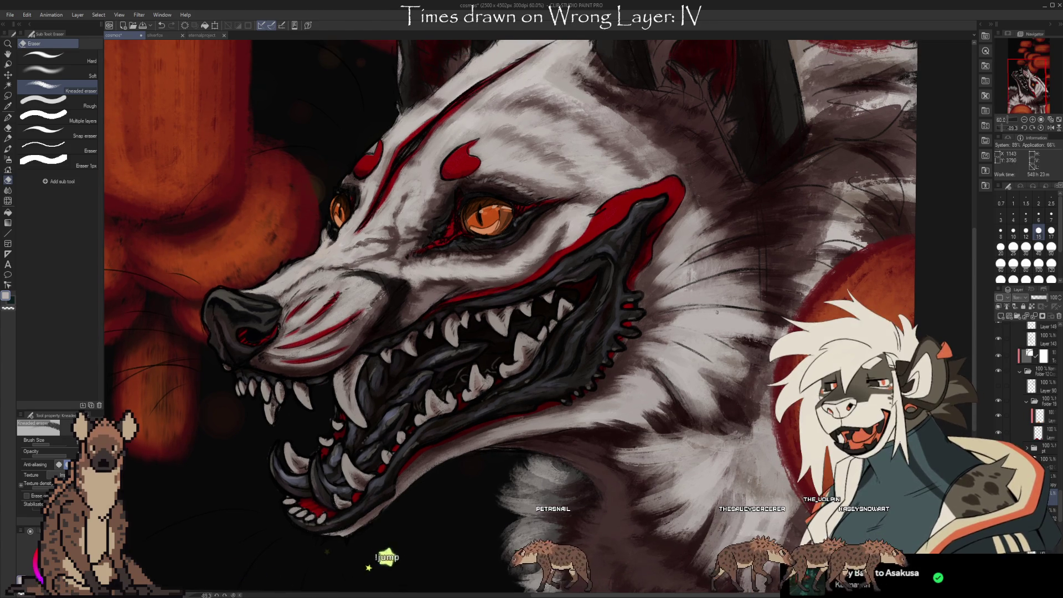
drag(752, 307, 693, 356)
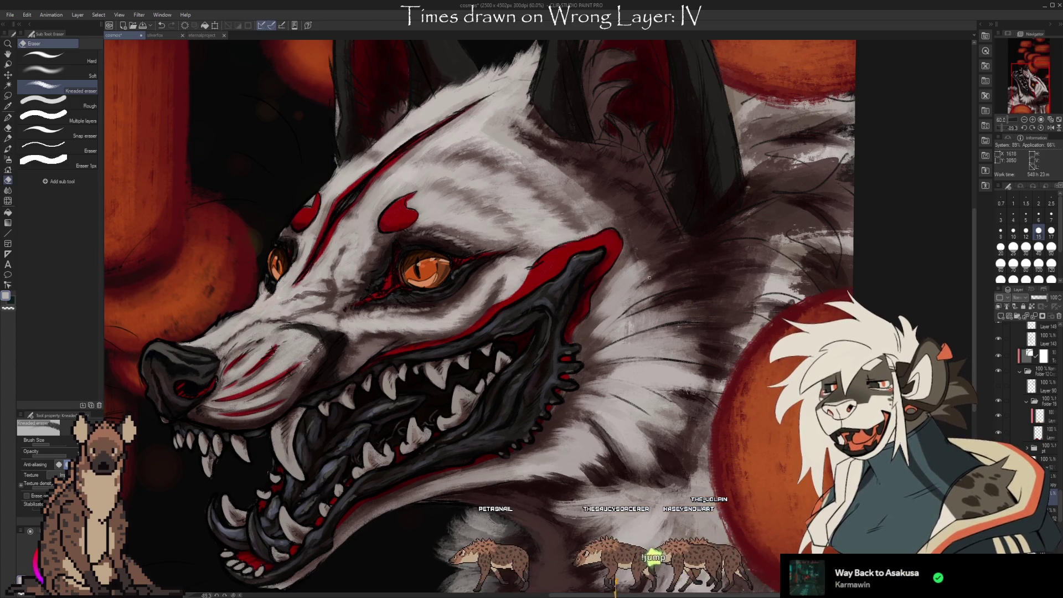
drag(662, 183, 648, 232)
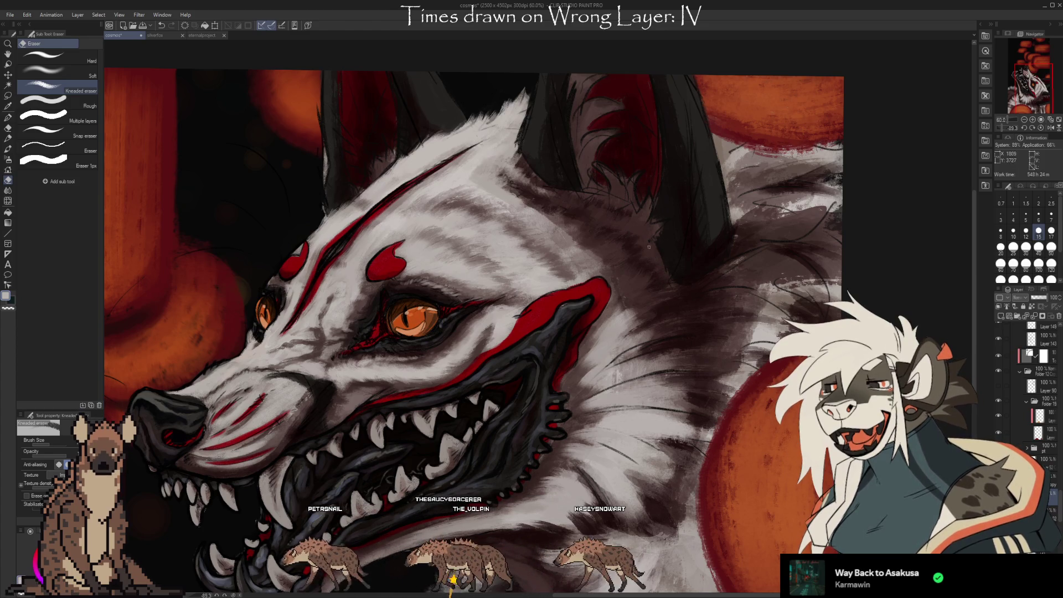
drag(692, 340, 682, 364)
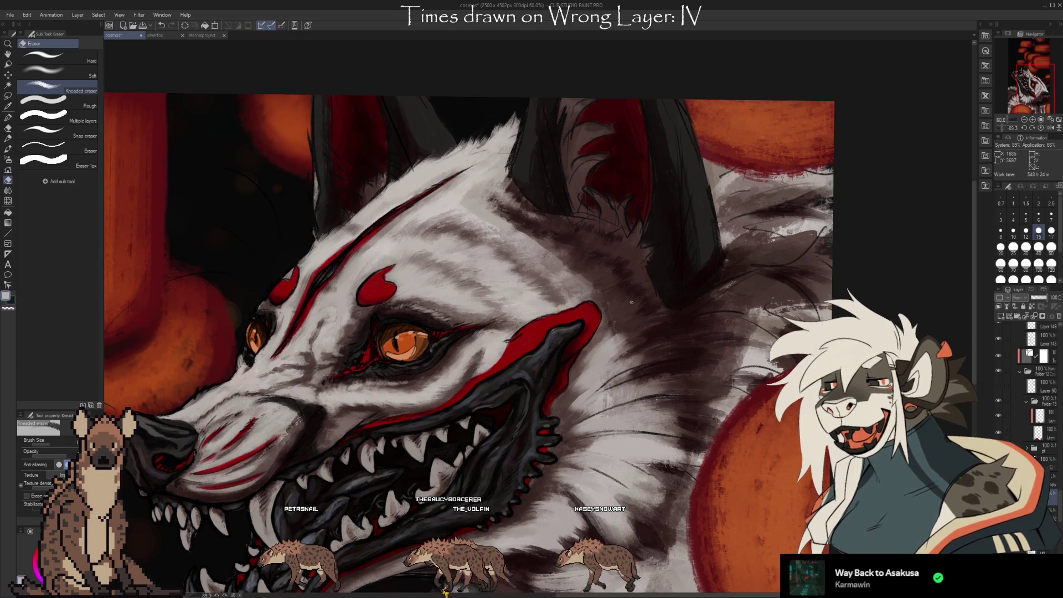
drag(732, 421, 747, 437)
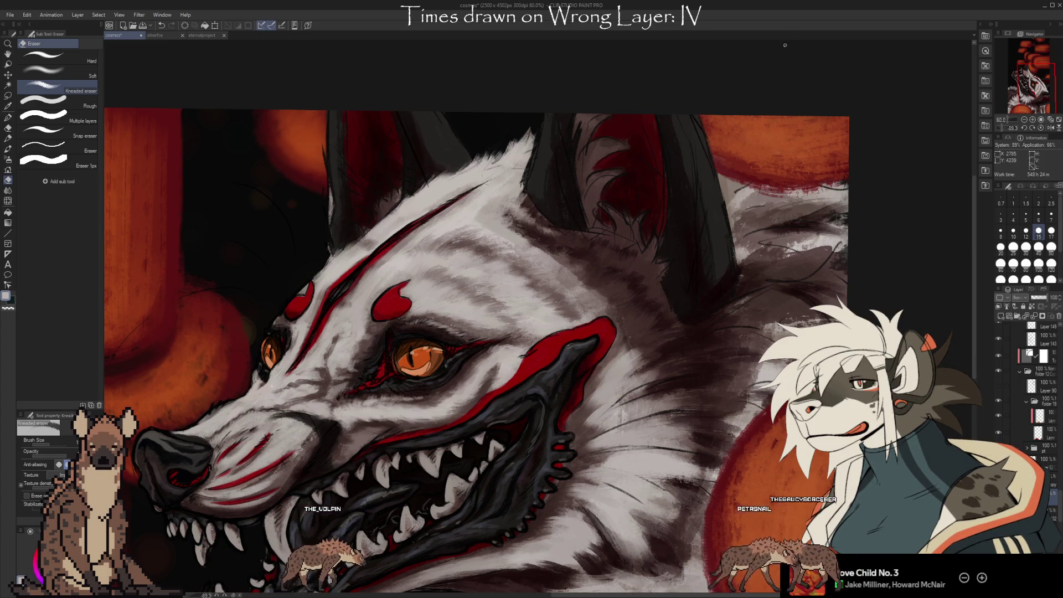
mouse_move(778, 521)
mouse_down()
mouse_move(795, 470)
mouse_move(767, 525)
mouse_up()
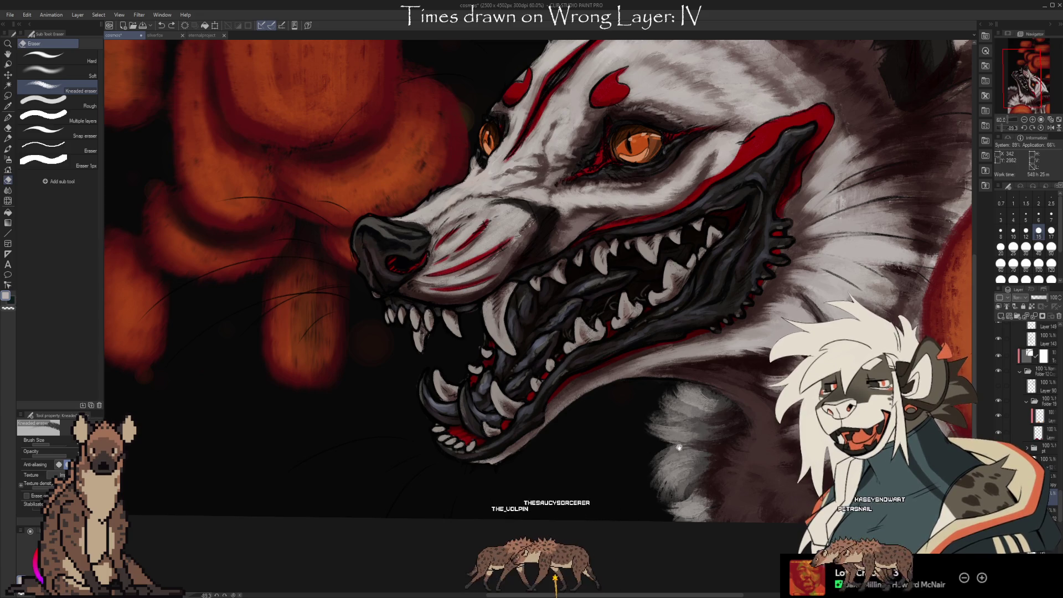
drag(679, 446, 747, 472)
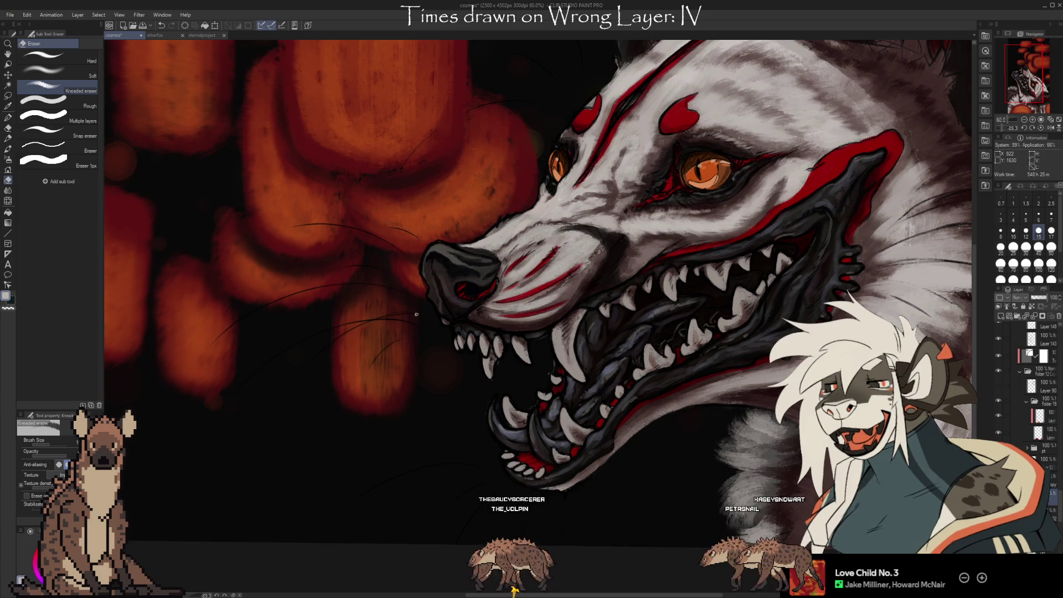
scroll(553, 360, up, 5)
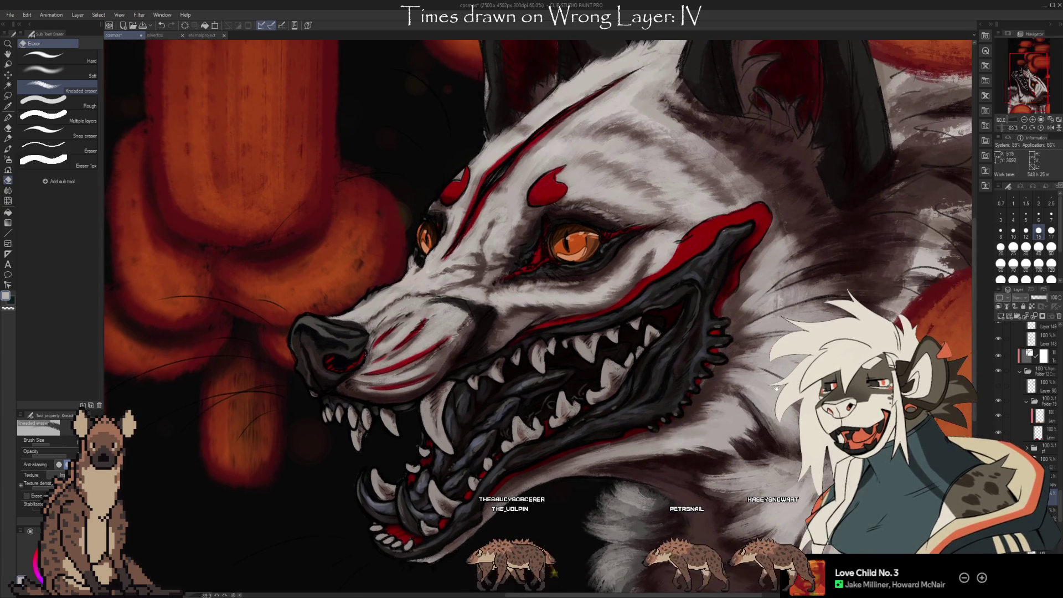
scroll(554, 360, right, 5)
scroll(778, 430, up, 2)
scroll(778, 430, right, 2)
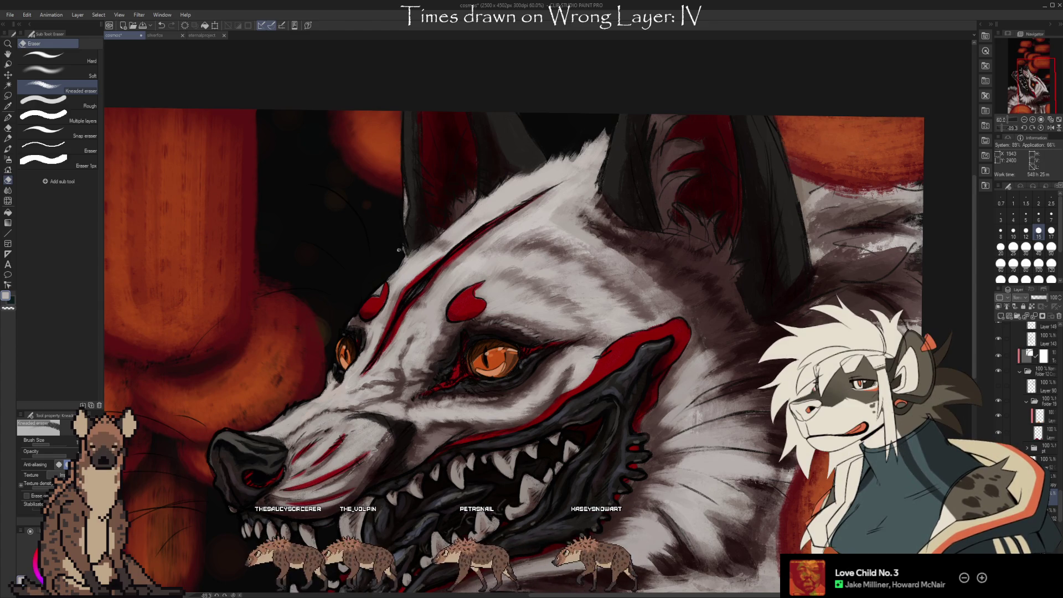
scroll(784, 496, down, 2)
drag(797, 492, 744, 501)
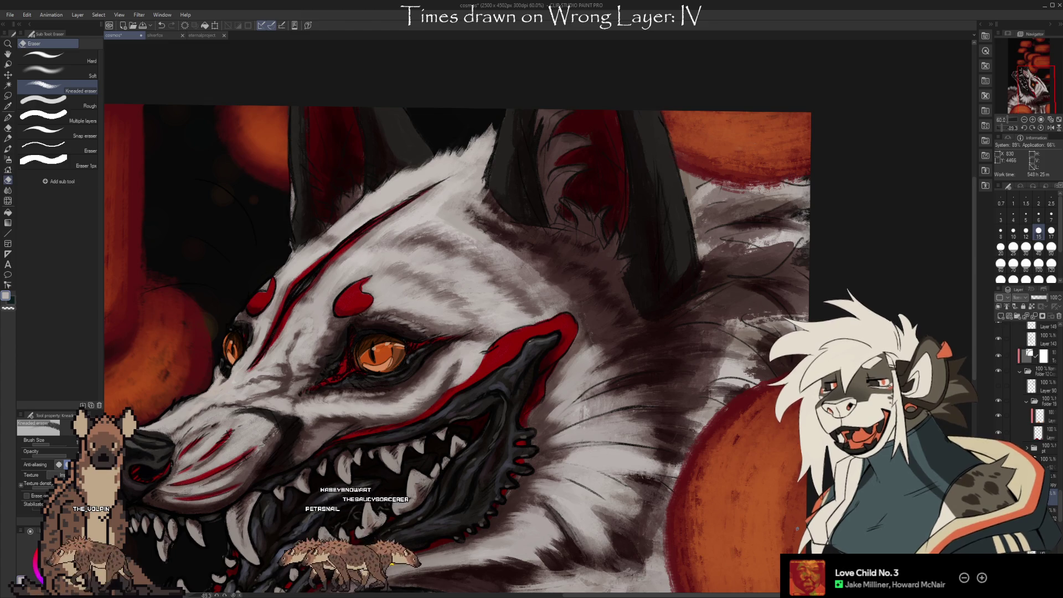
drag(443, 332, 543, 277)
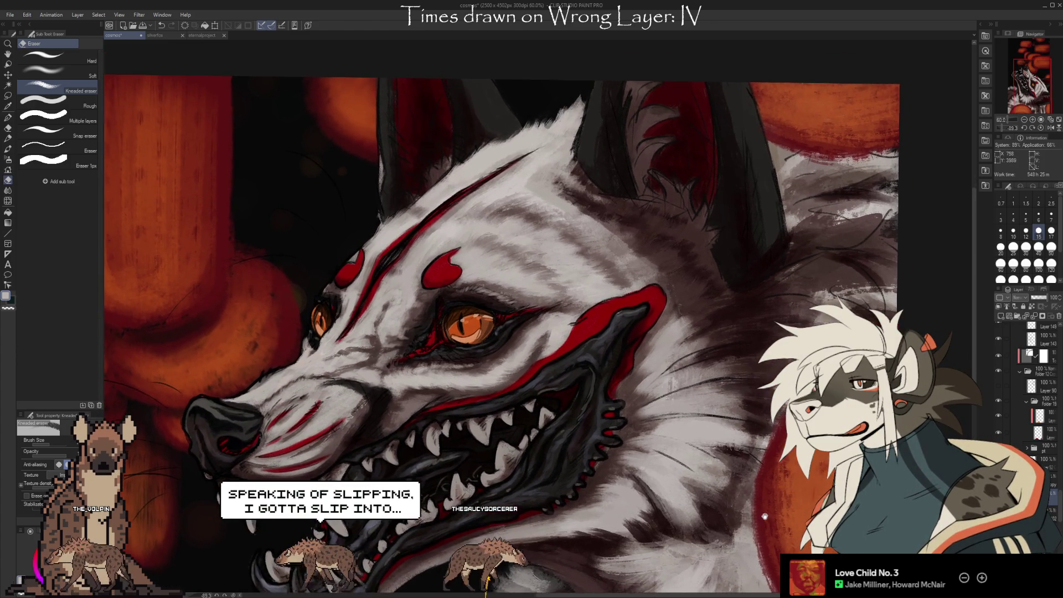
mouse_move(484, 299)
mouse_down()
mouse_move(502, 338)
mouse_move(594, 338)
mouse_move(589, 241)
mouse_move(646, 191)
mouse_up()
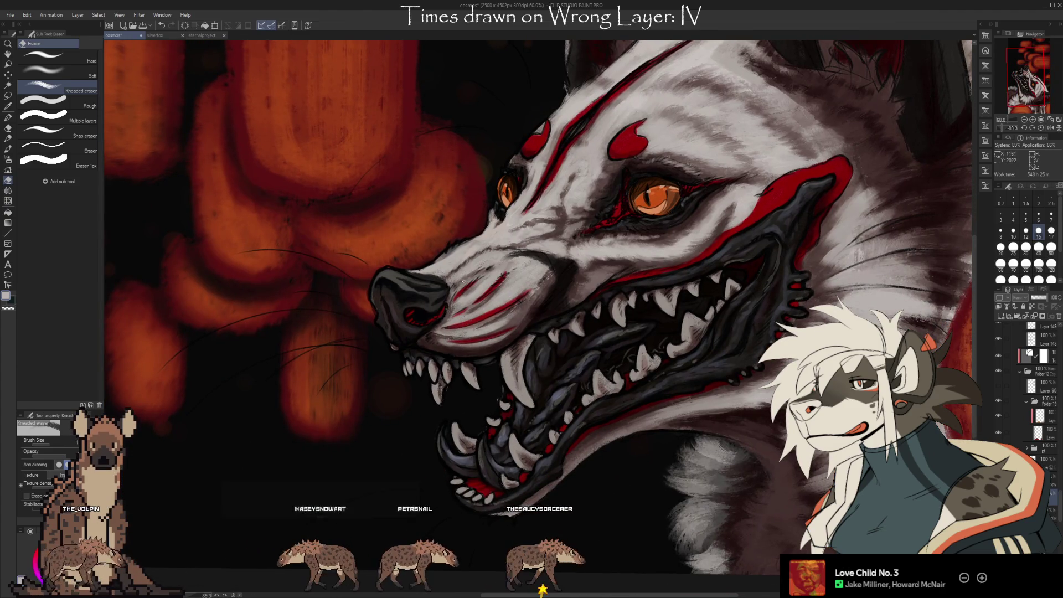
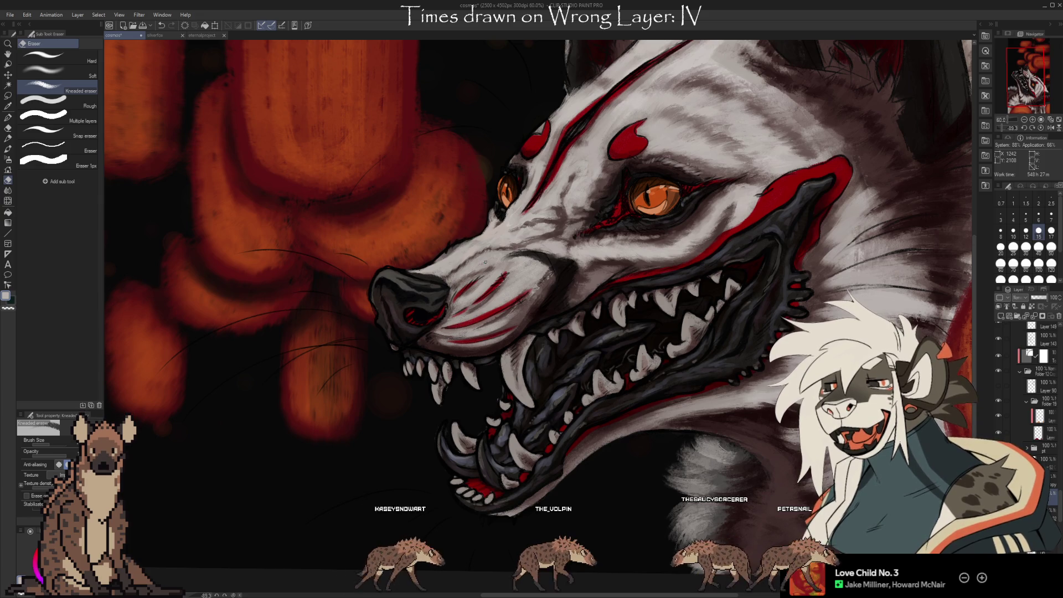
Pan around the beast's head, then switch to the Eyedropper and back to the render brush.
drag(809, 456, 718, 493)
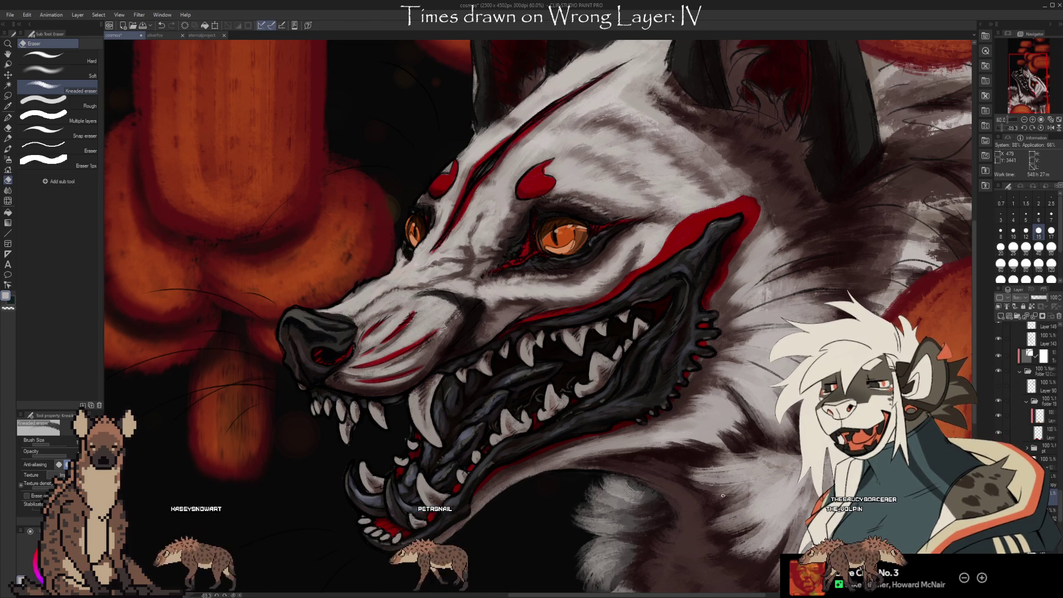
scroll(737, 499, right, 2)
scroll(737, 499, down, 1)
scroll(755, 505, left, 6)
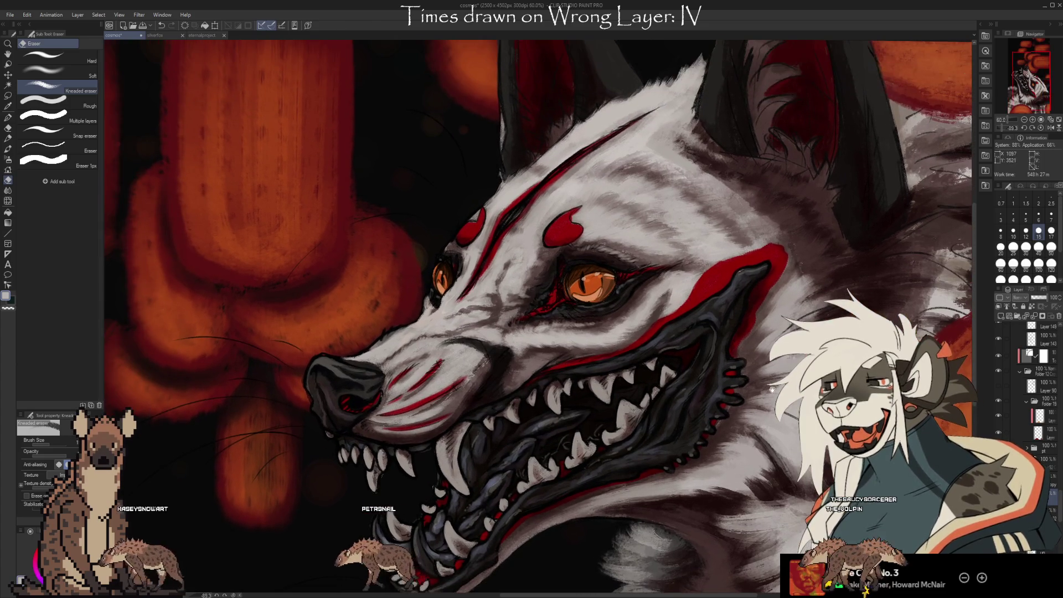
scroll(755, 505, up, 3)
scroll(777, 438, down, 2)
scroll(773, 451, down, 1)
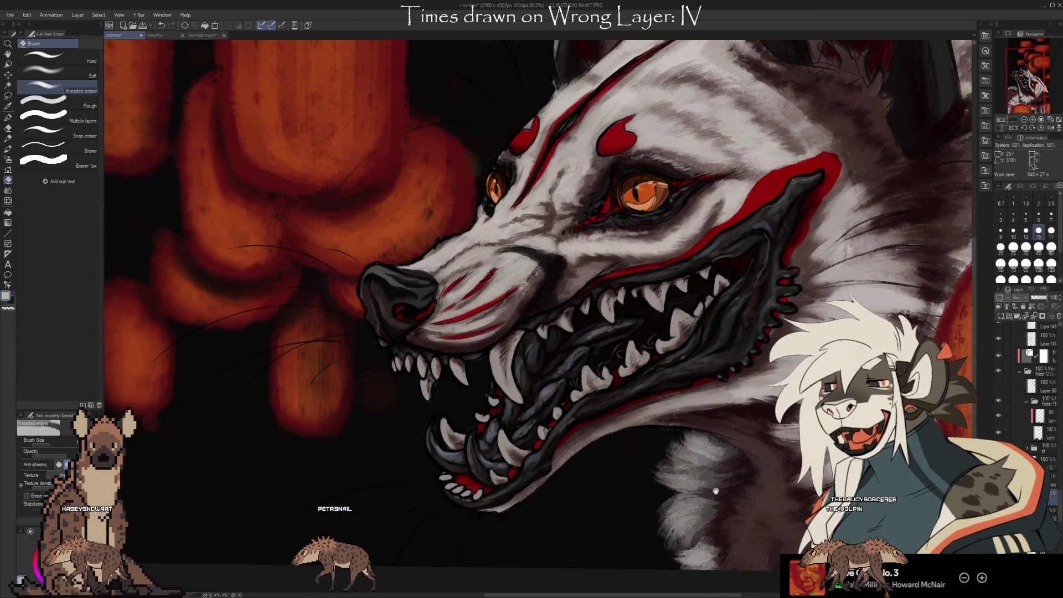
scroll(763, 472, down, 1)
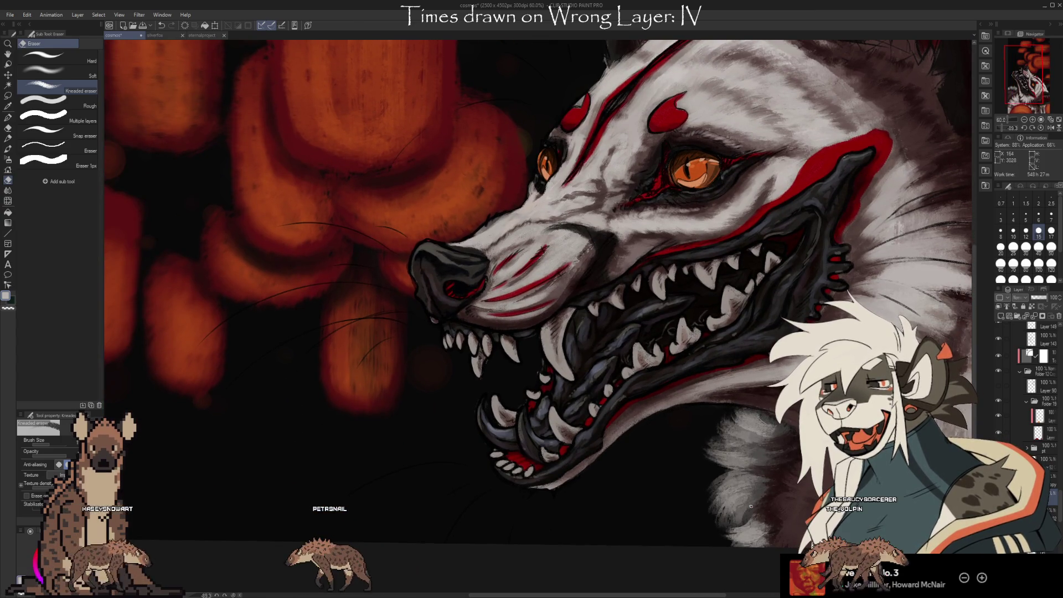
drag(1058, 508, 1059, 492)
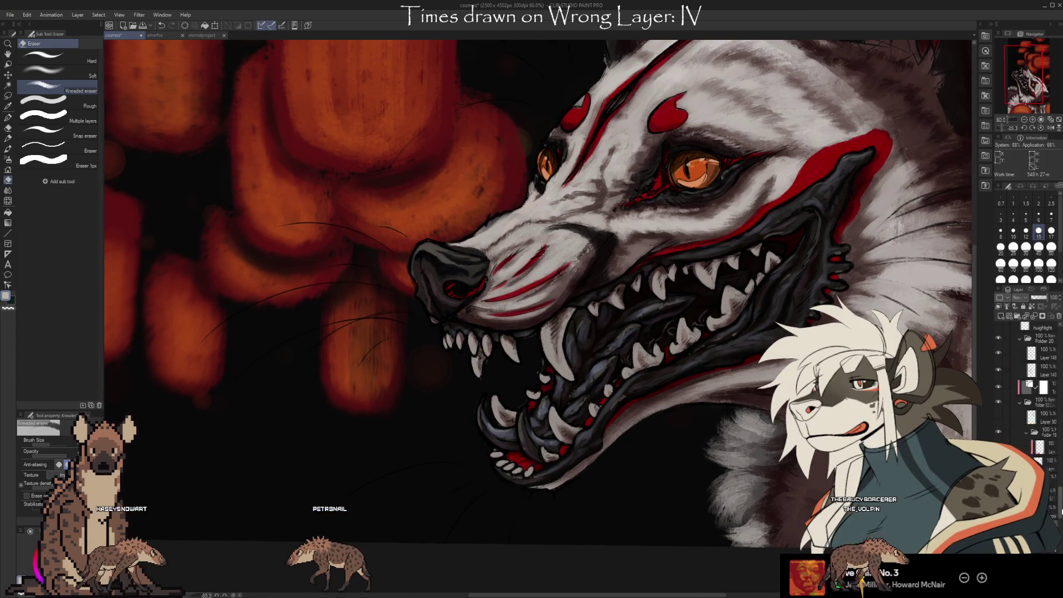
scroll(1052, 480, down, 1)
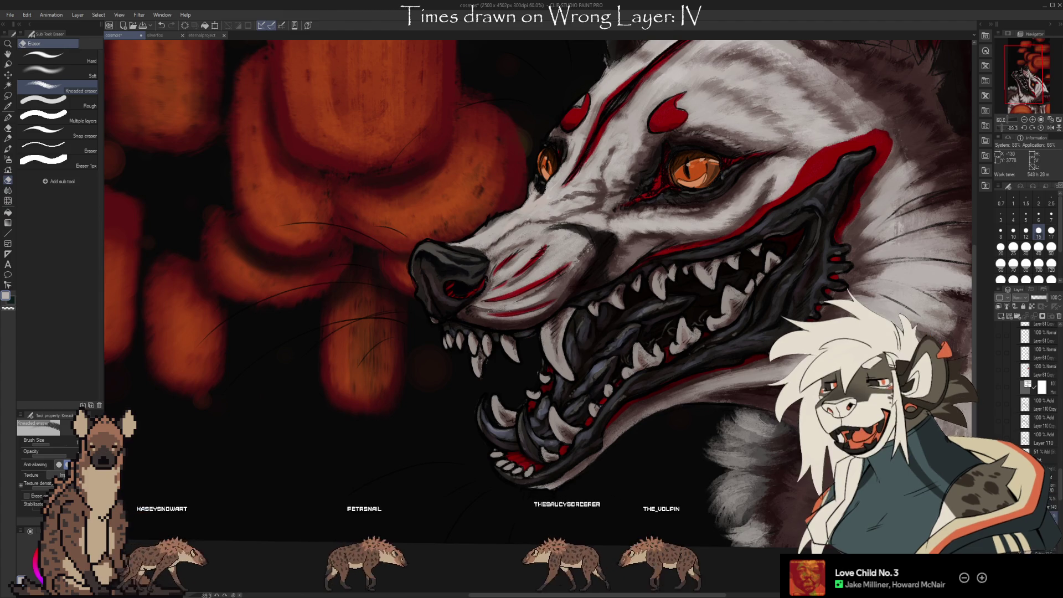
key(i)
key(b)
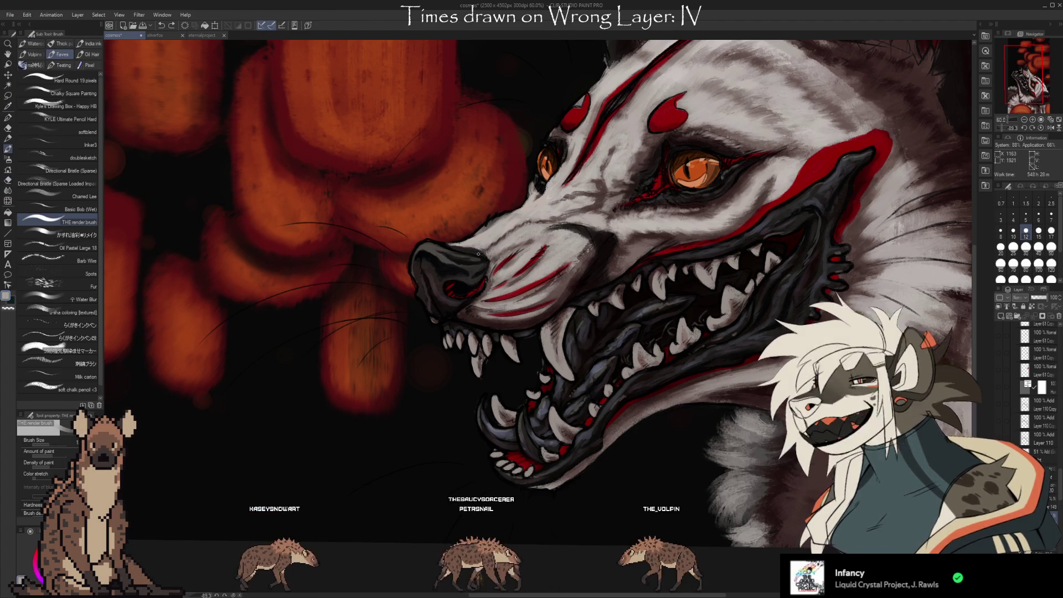
Pick the Oil Pastel Large 18 brush and raise its size to 50.
click(93, 247)
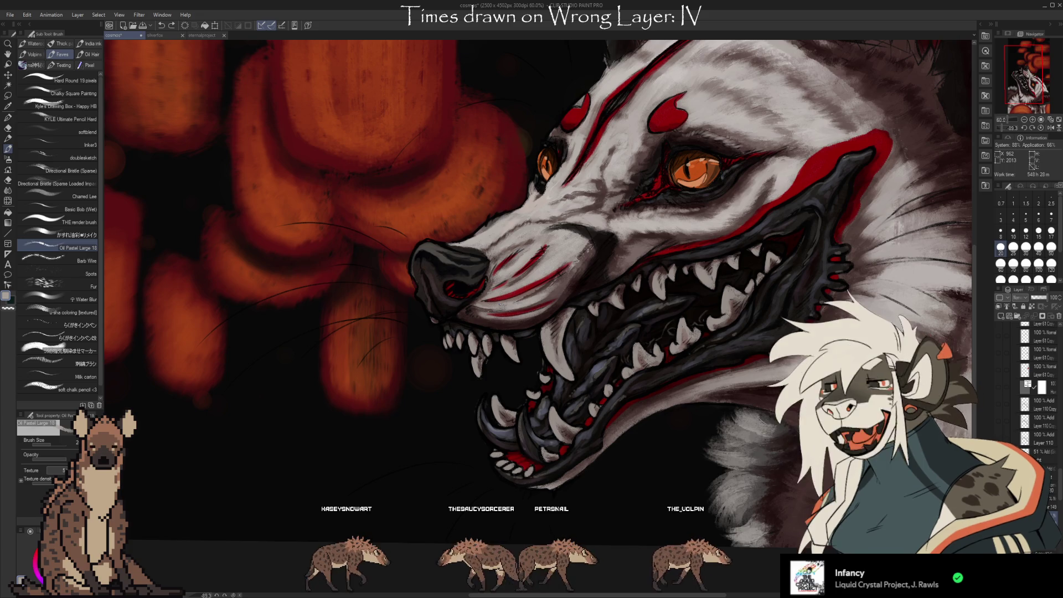
key(])
key(])
key(])
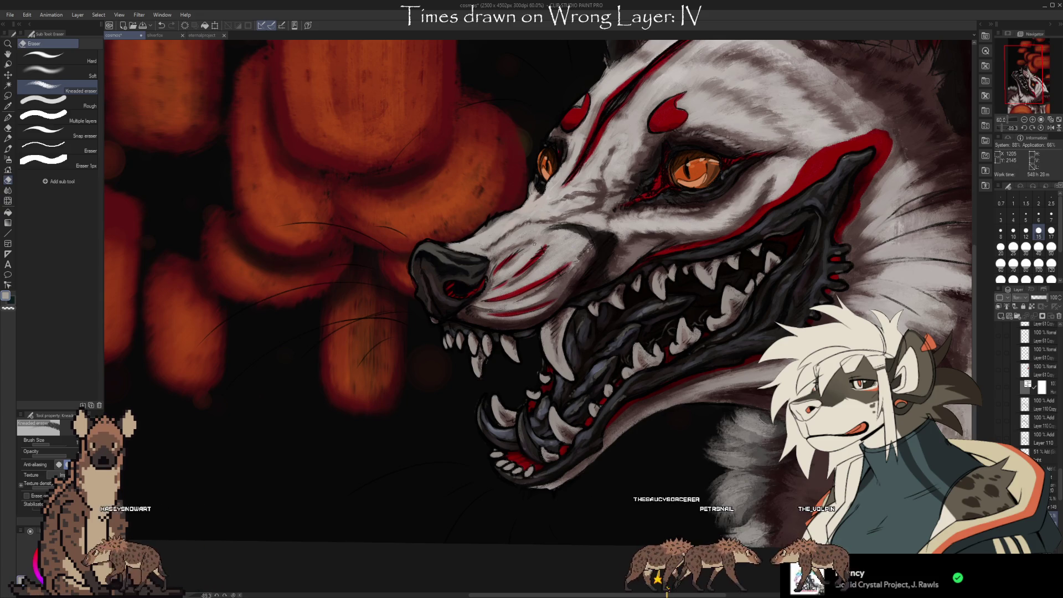
drag(521, 218, 489, 237)
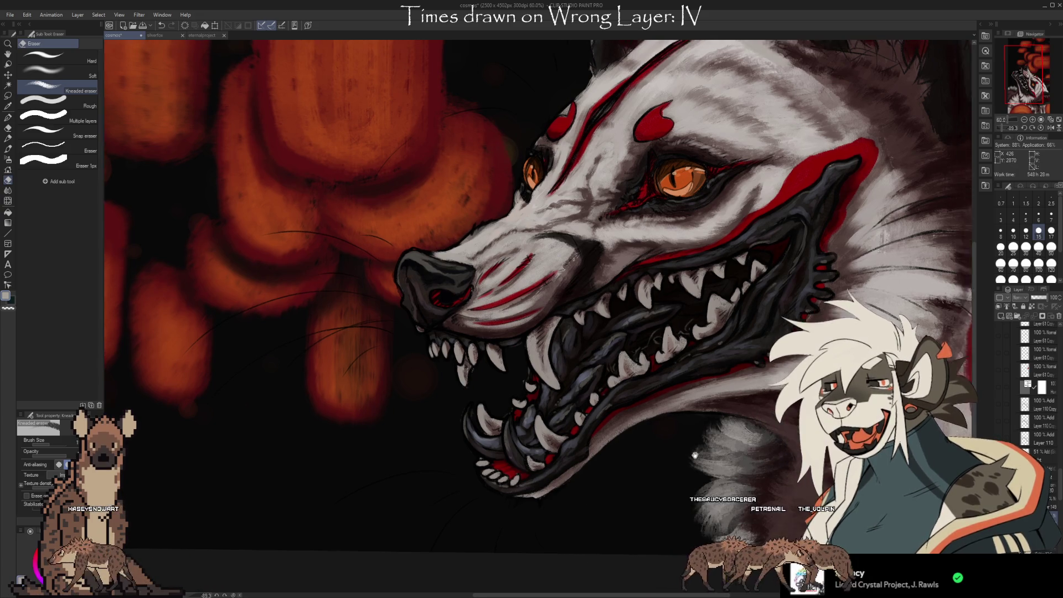
key(b)
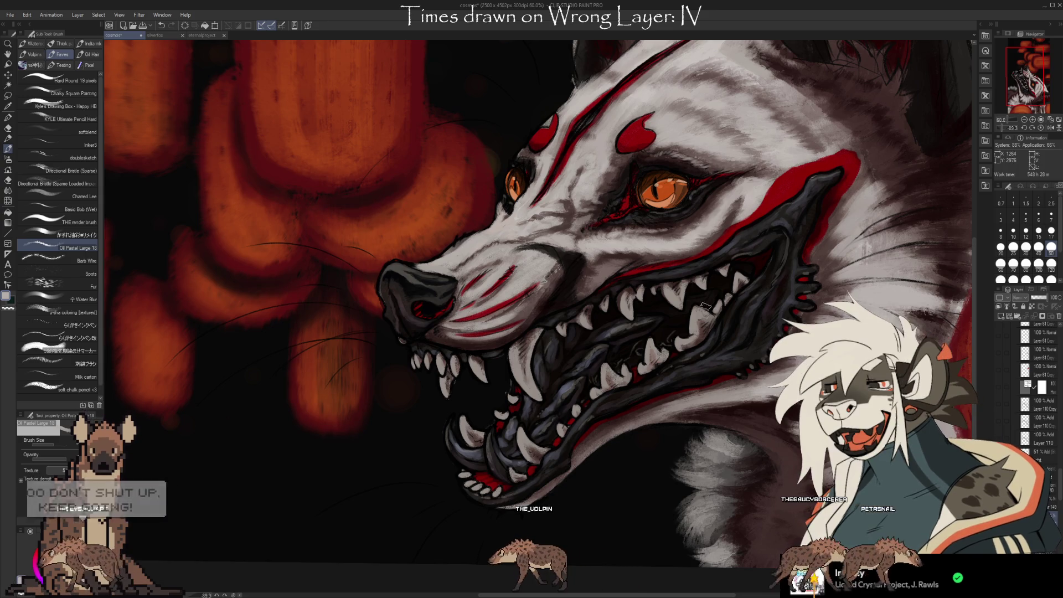
Zoom out on the painting and paste the fox reference image as new Layer 157.
drag(601, 277, 759, 397)
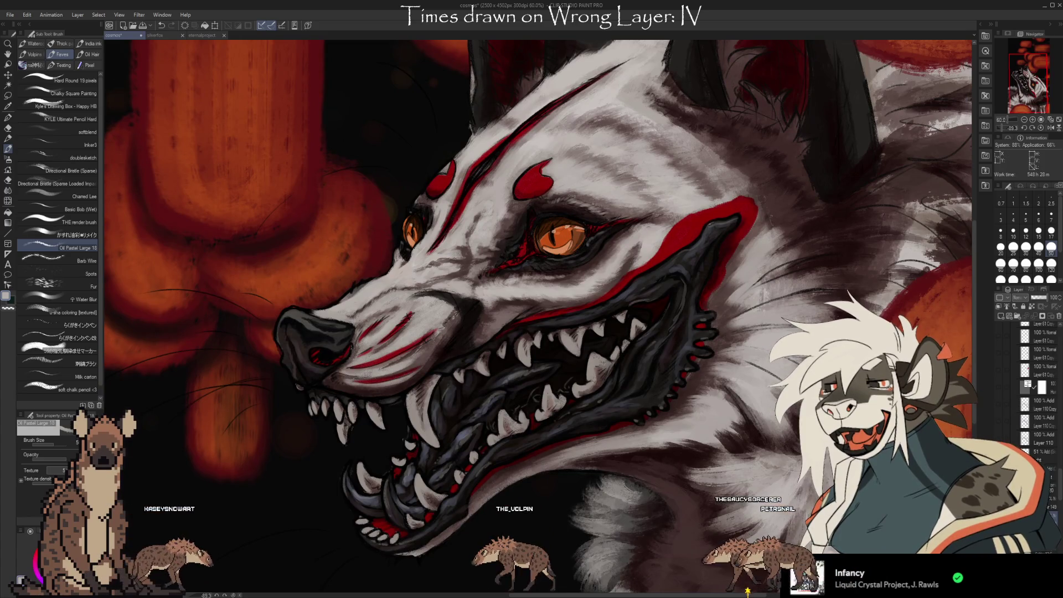
scroll(1059, 492, down, 1)
drag(1059, 491, 1059, 499)
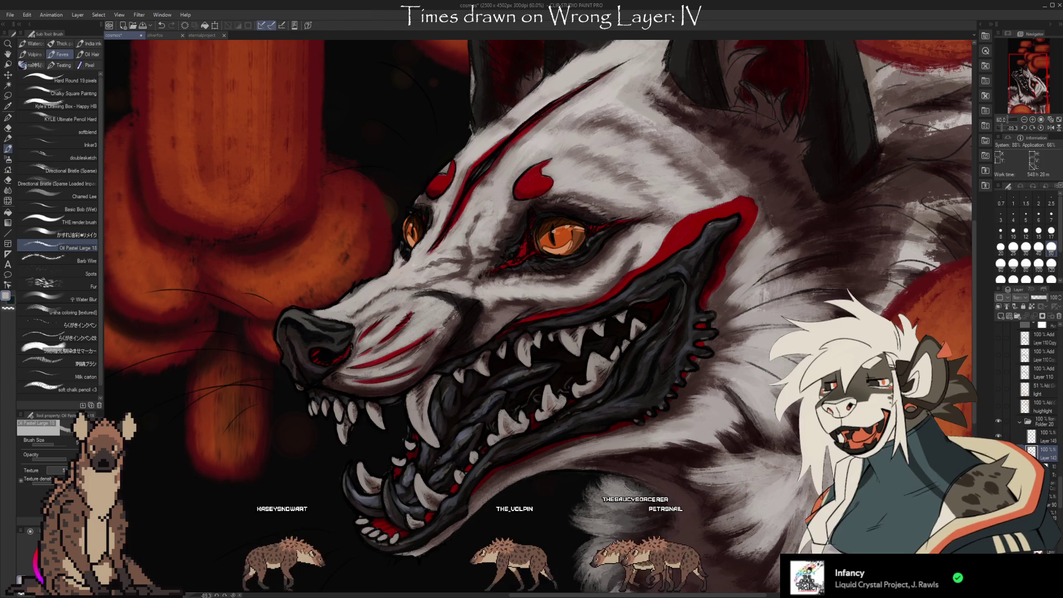
scroll(744, 364, down, 2)
scroll(953, 167, up, 1)
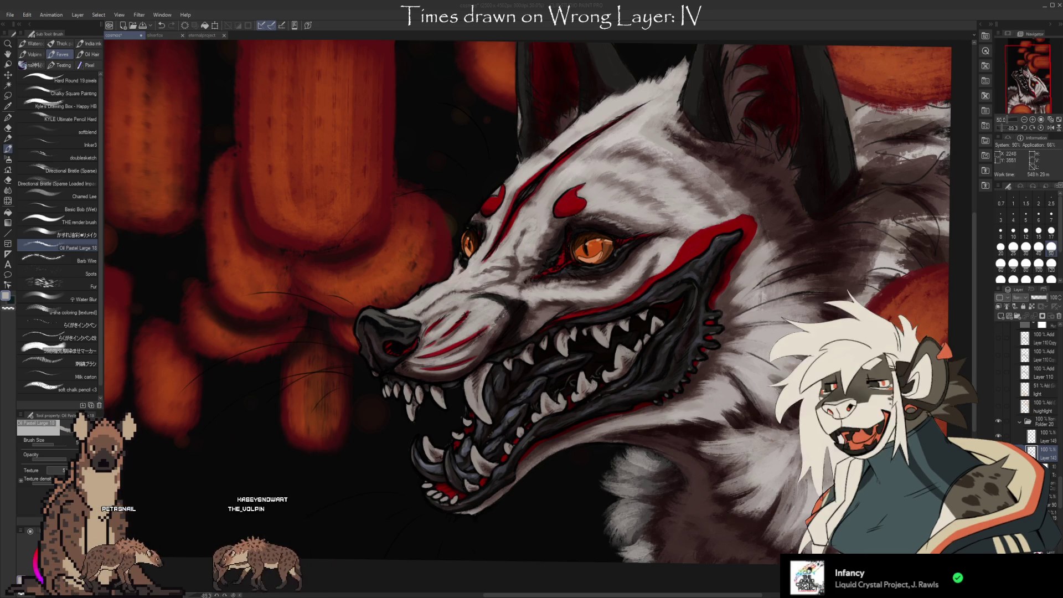
scroll(727, 104, down, 1)
scroll(727, 104, up, 1)
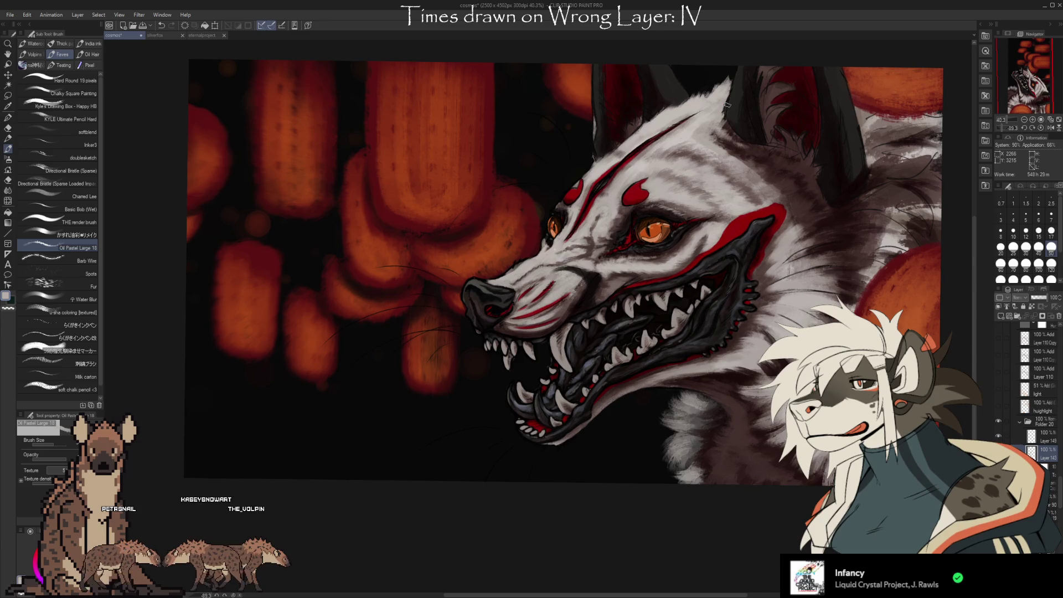
key(ctrl+shift+n)
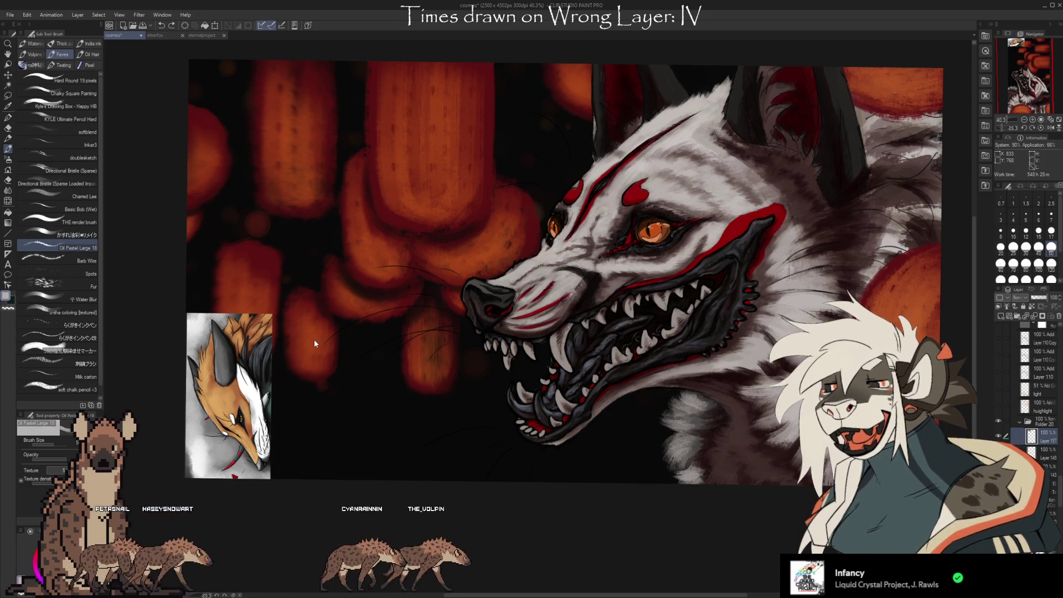
Transform the fox reference, moving it up, turning it landscape, enlarging and slightly tilting it.
key(ctrl+t)
drag(255, 347, 522, 153)
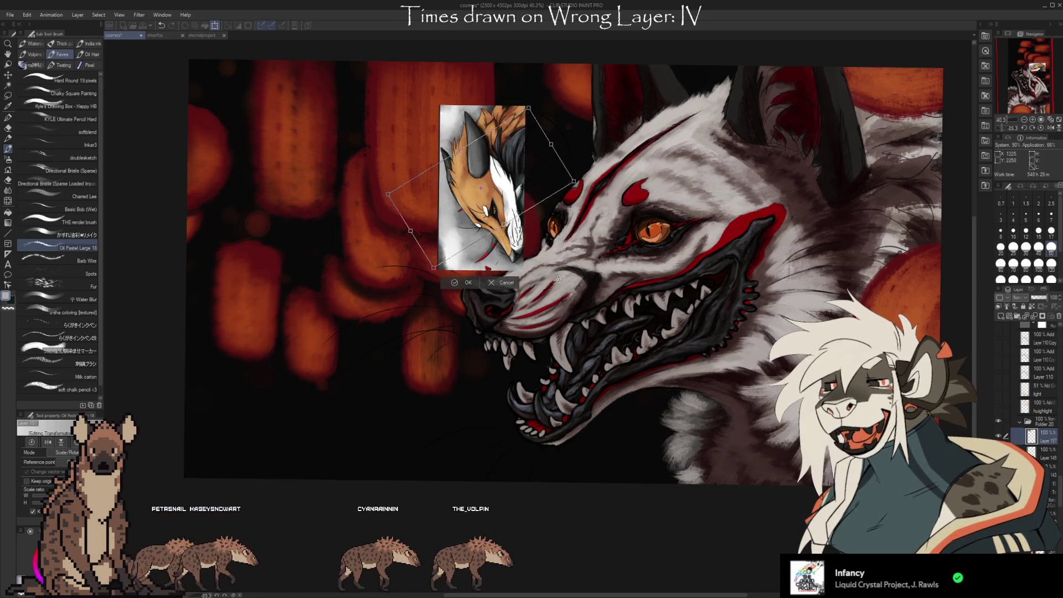
drag(554, 105, 571, 233)
drag(481, 145, 481, 11)
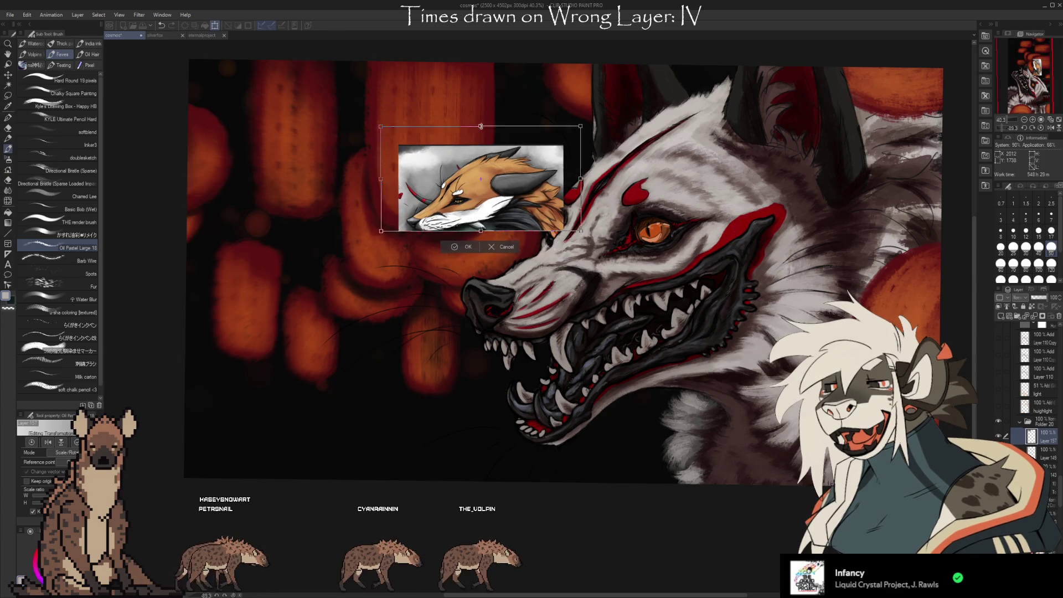
drag(480, 231, 481, 274)
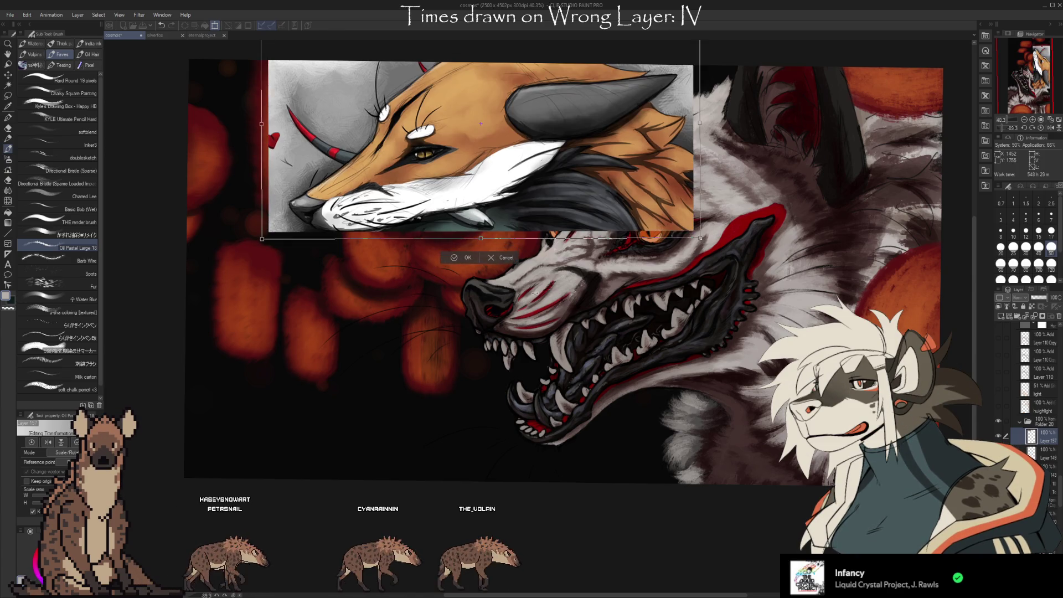
mouse_move(582, 232)
mouse_down()
mouse_move(579, 216)
mouse_move(411, 277)
mouse_move(565, 203)
mouse_move(388, 227)
mouse_up()
scroll(580, 216, down, 1)
scroll(411, 277, up, 2)
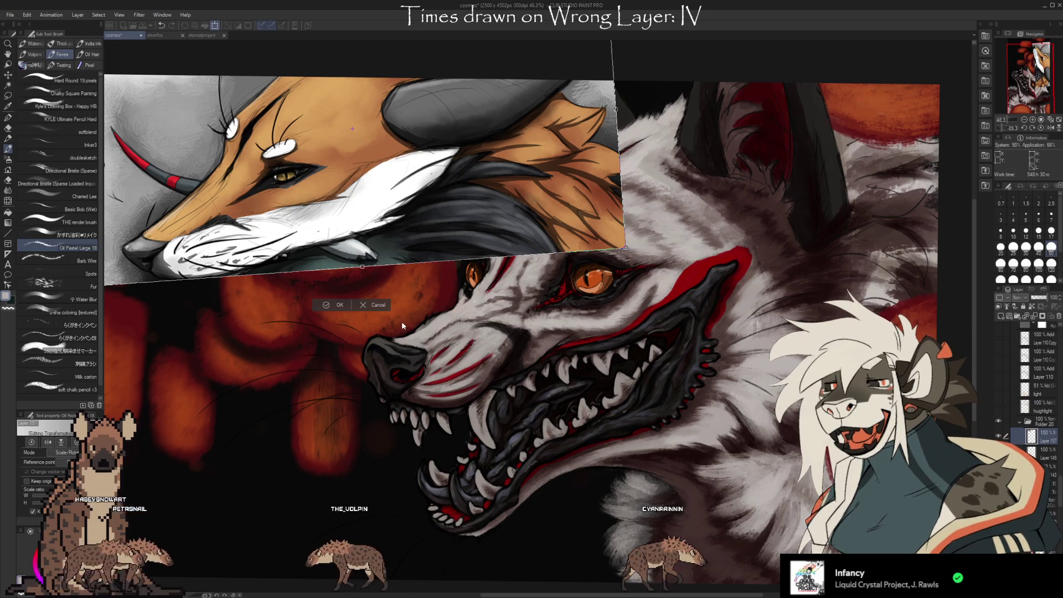
Flip the fox reference horizontally to face right and move it toward the upper left.
key(h)
drag(532, 255, 357, 288)
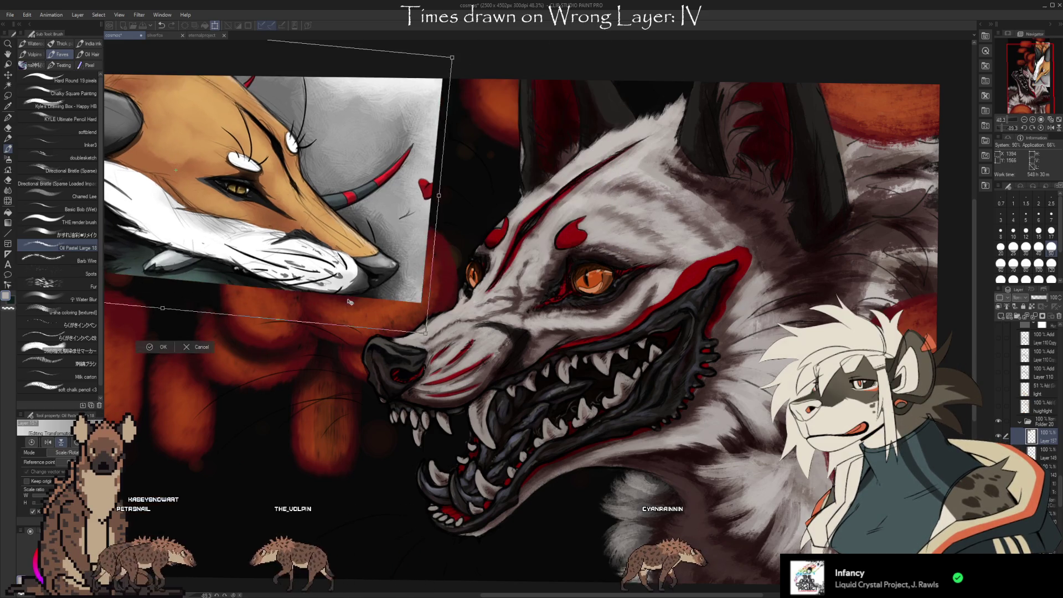
scroll(687, 369, down, 1)
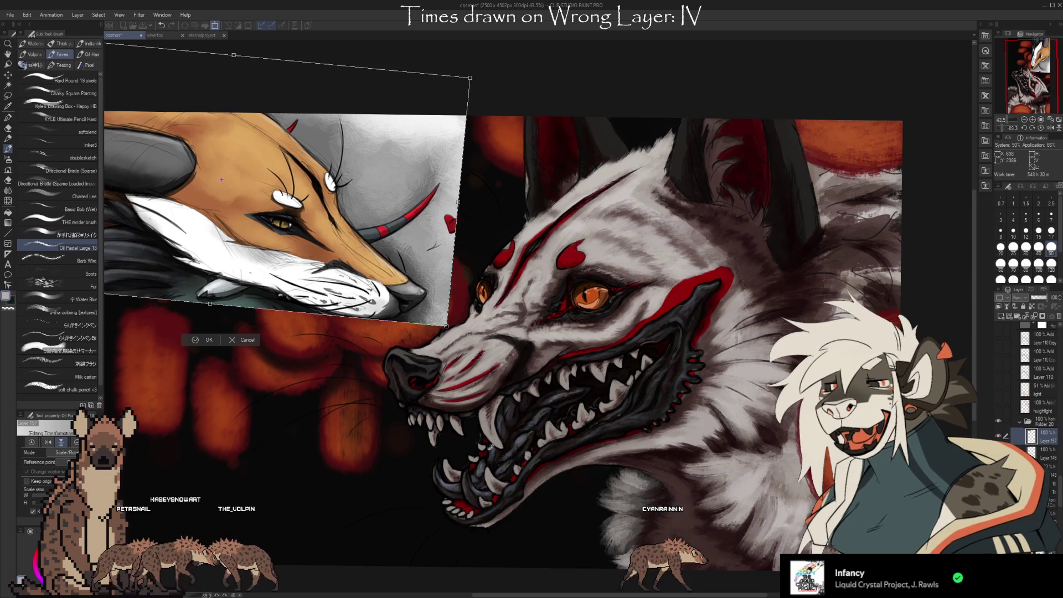
scroll(688, 369, down, 1)
scroll(466, 505, up, 2)
scroll(465, 505, down, 1)
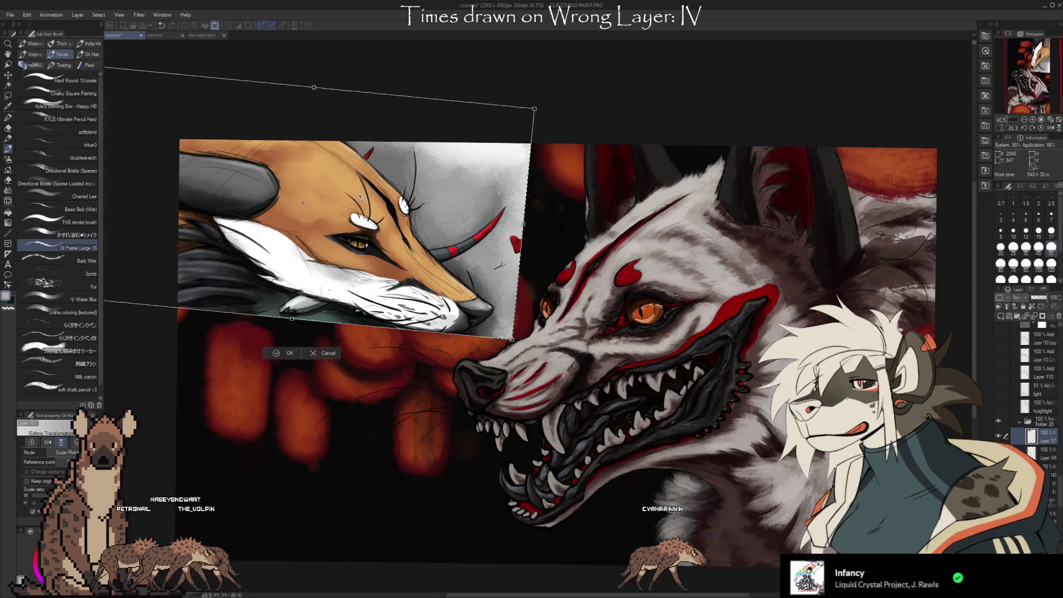
scroll(465, 504, up, 1)
scroll(465, 505, up, 1)
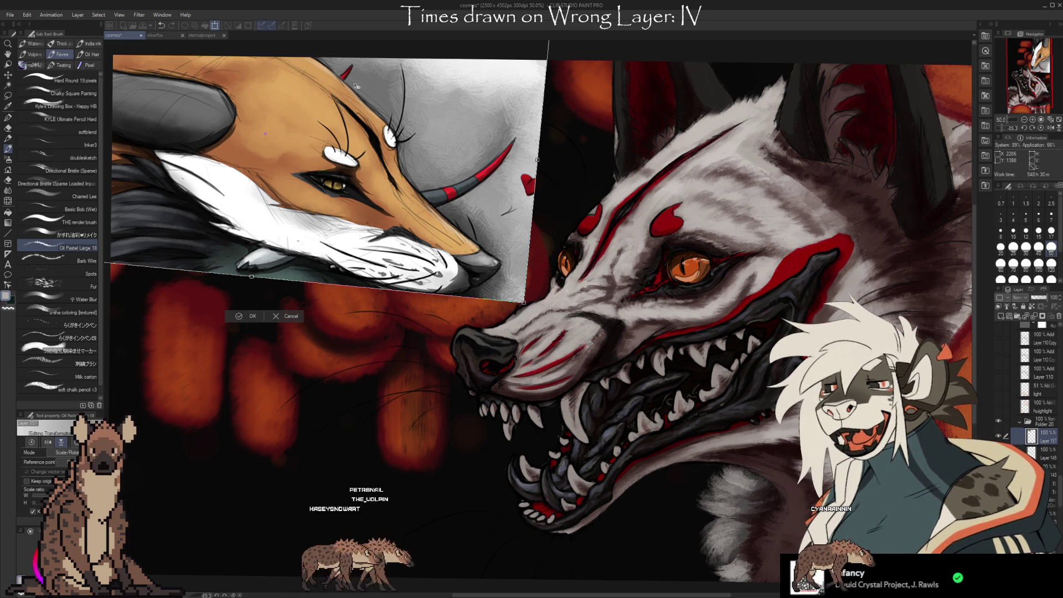
Enlarge and rotate the fox reference further, place it beside the snout, and commit.
drag(295, 155, 524, 298)
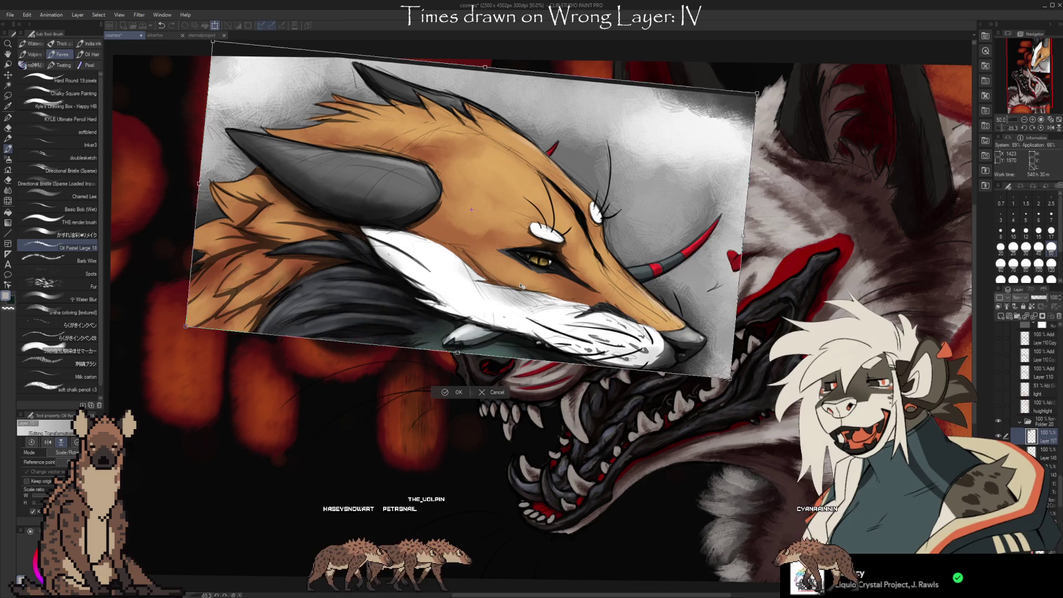
scroll(306, 209, down, 1)
drag(306, 209, 111, 133)
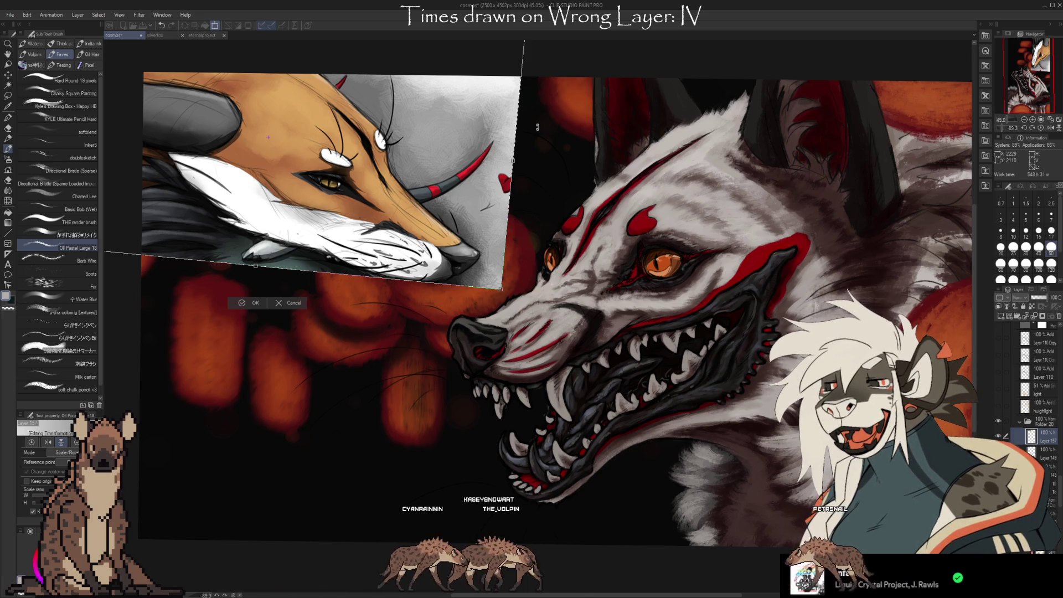
scroll(522, 279, down, 1)
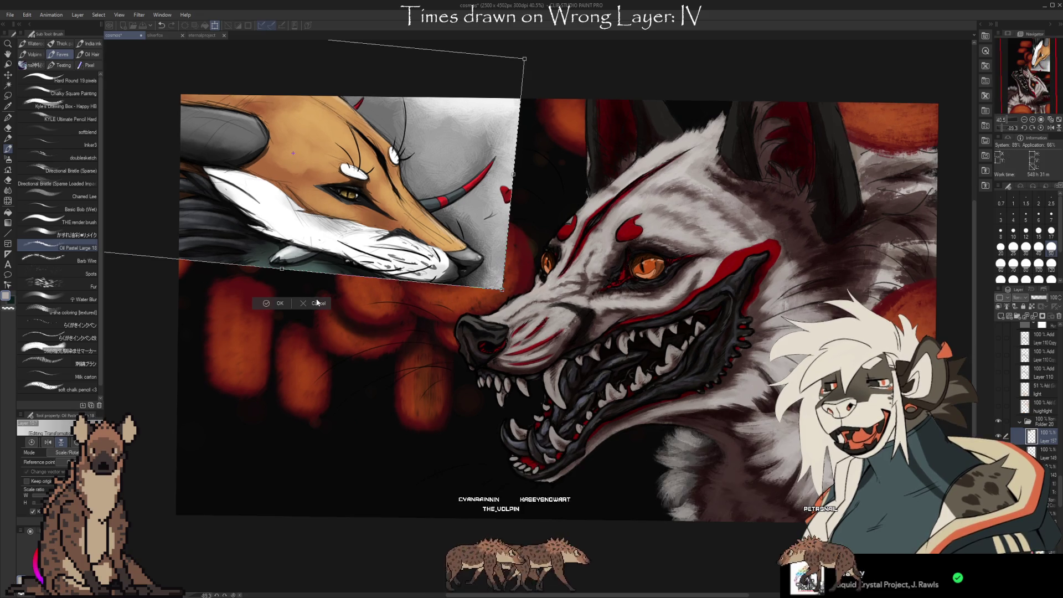
key(Return)
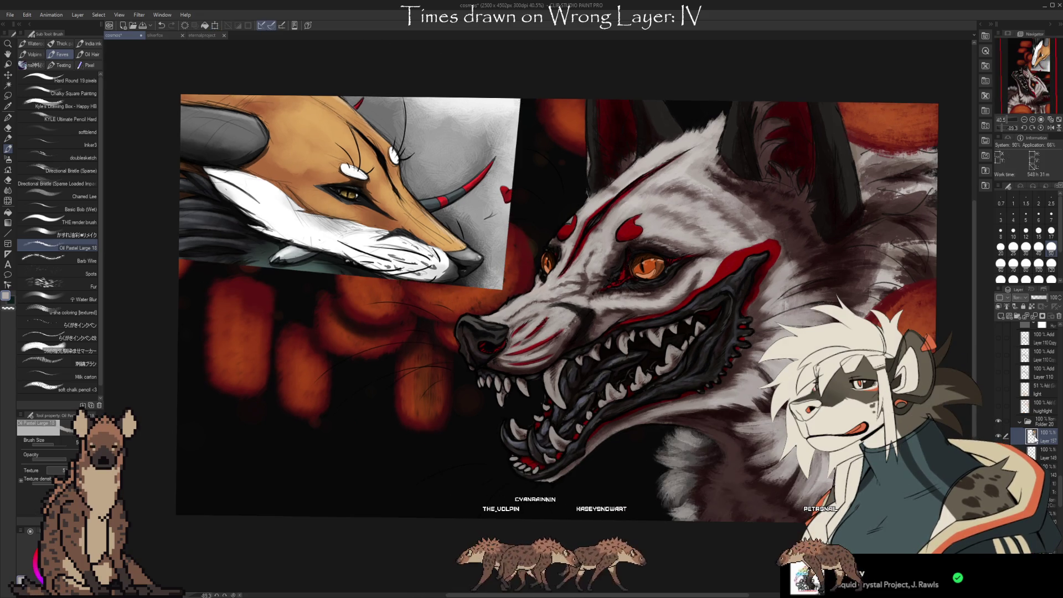
Hide the fox reference layer.
click(1054, 327)
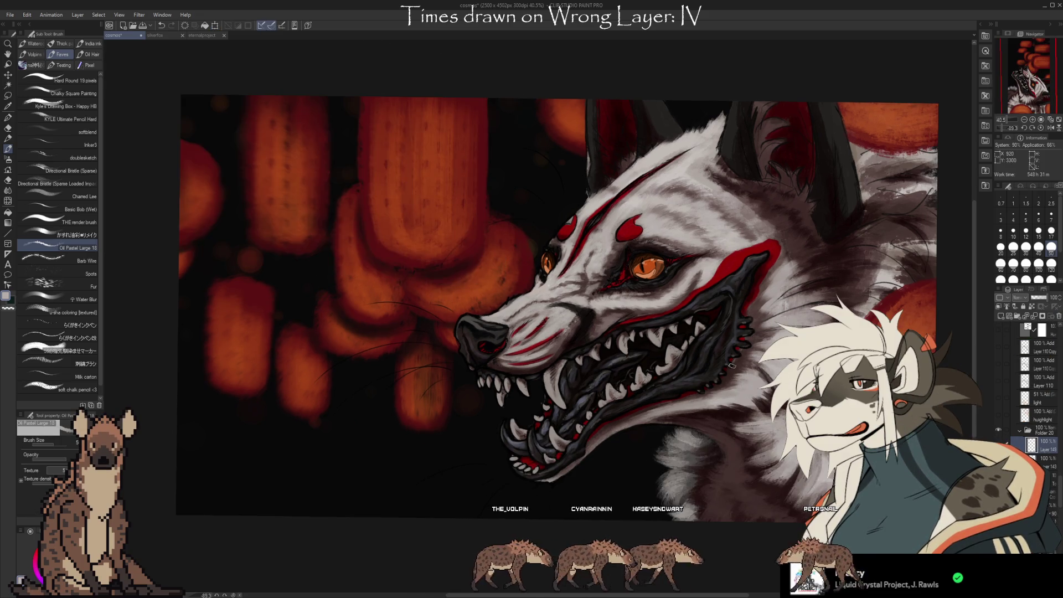
scroll(637, 385, up, 3)
scroll(723, 420, down, 2)
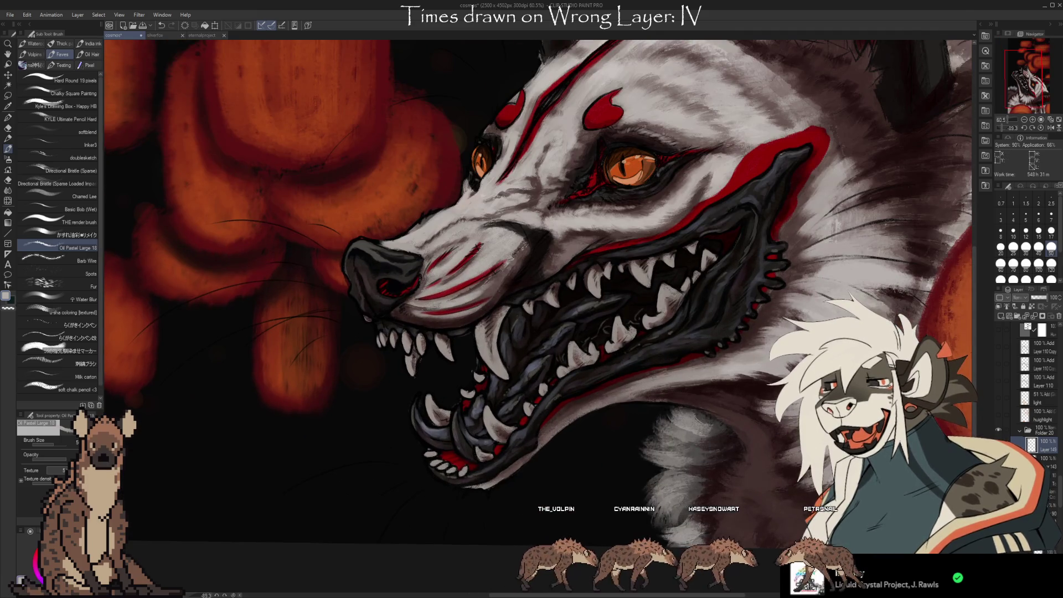
Undo and redo the darker nose and mouth shading to compare, keeping it applied.
key(ctrl+z)
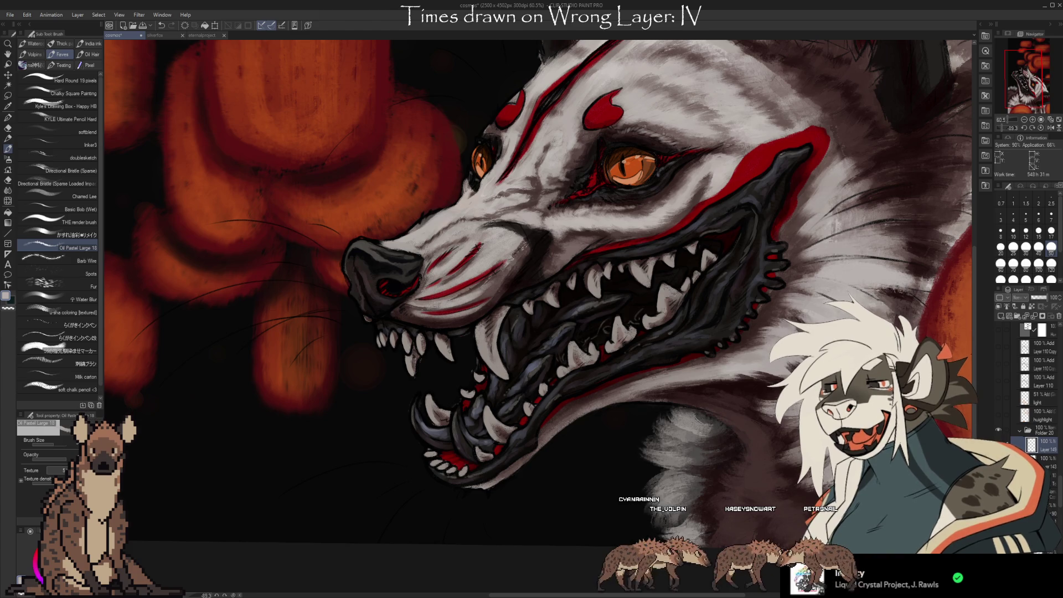
key(ctrl+y)
scroll(648, 392, down, 1)
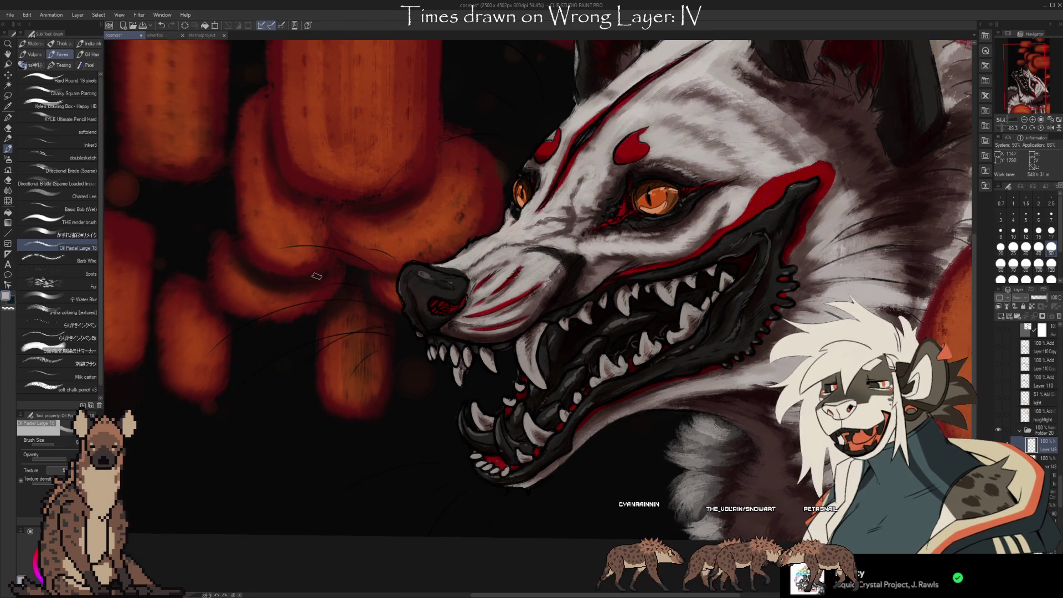
scroll(398, 282, up, 4)
scroll(477, 305, up, 1)
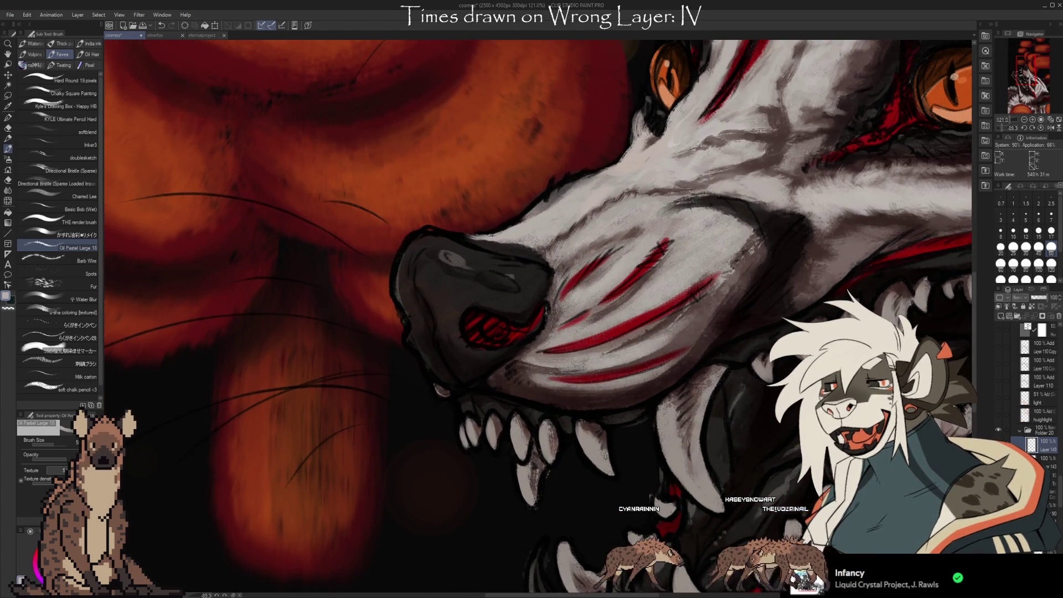
key(ctrl+z)
key(ctrl+y)
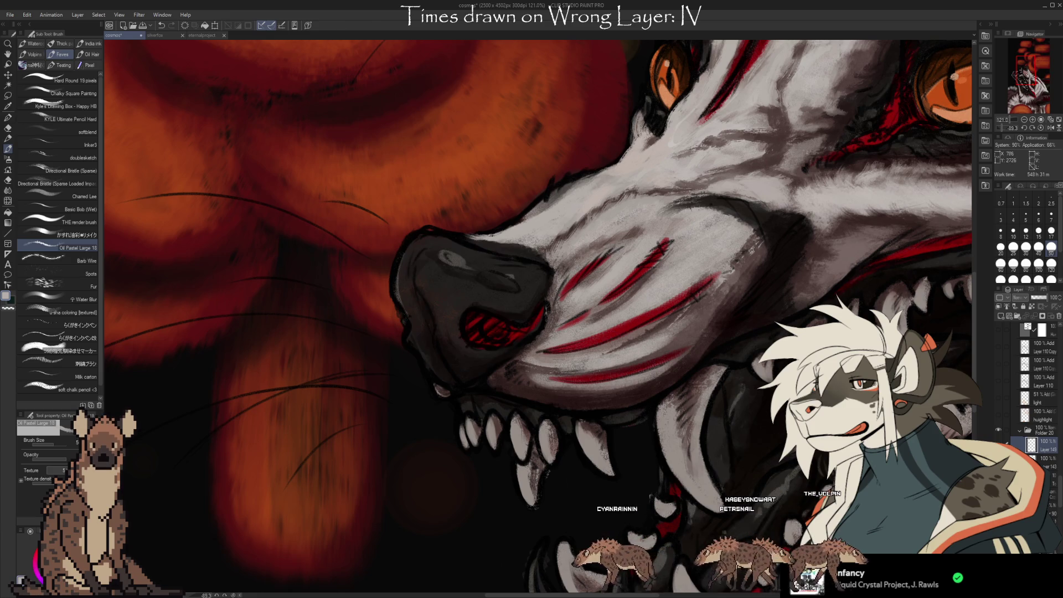
scroll(502, 124, down, 3)
scroll(1033, 388, up, 5)
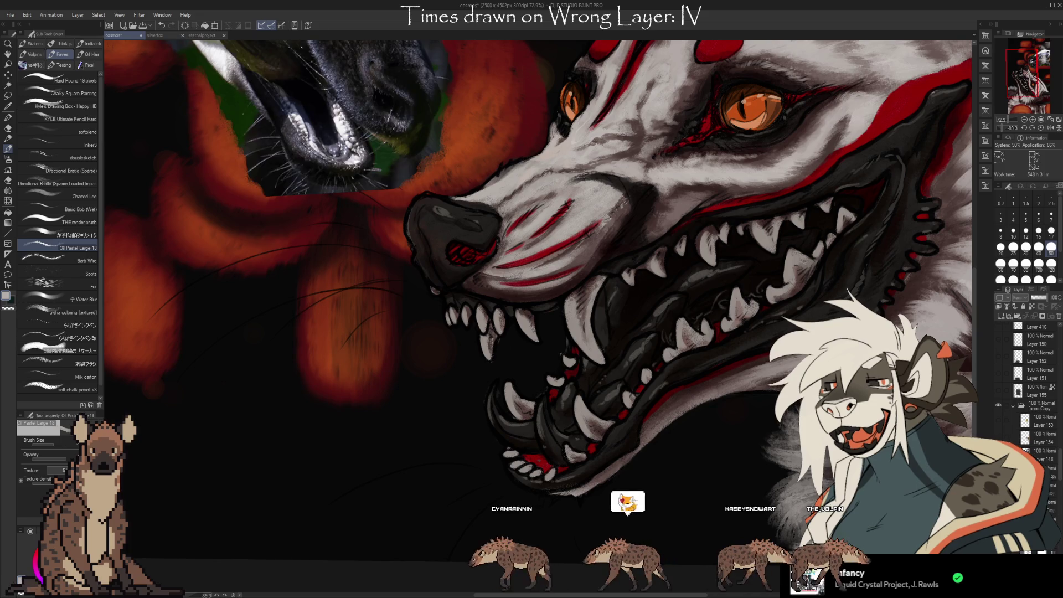
scroll(590, 453, down, 1)
scroll(349, 122, up, 1)
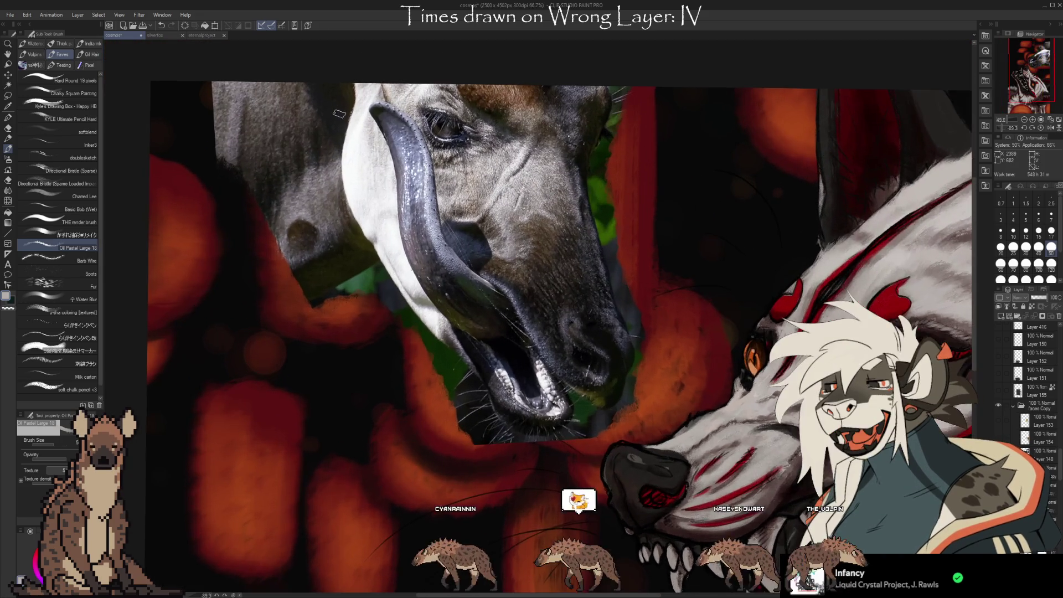
scroll(349, 122, up, 1)
scroll(349, 122, up, 1)
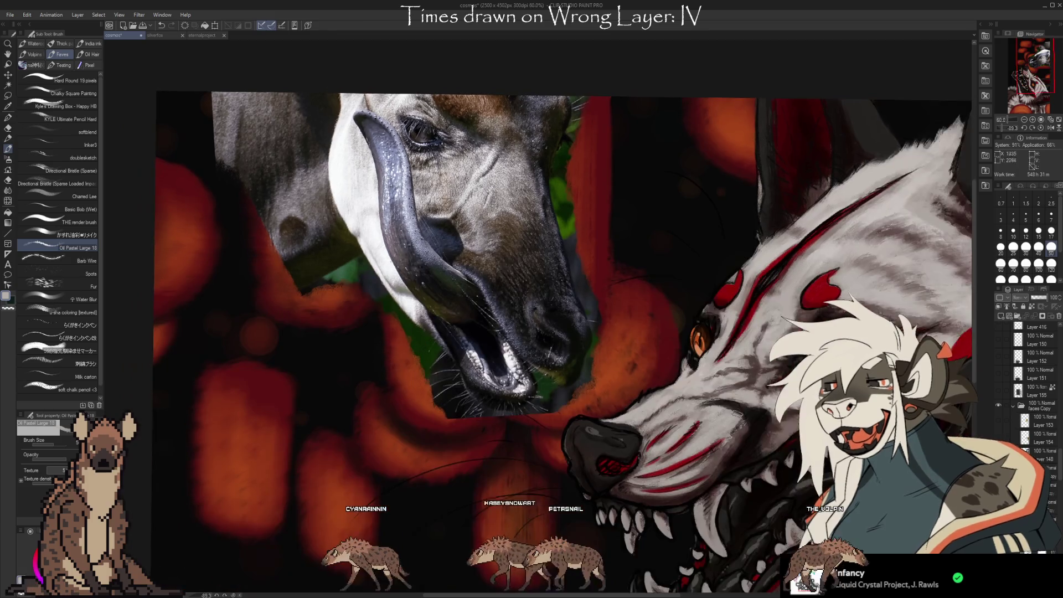
drag(391, 194, 645, 118)
scroll(589, 366, down, 1)
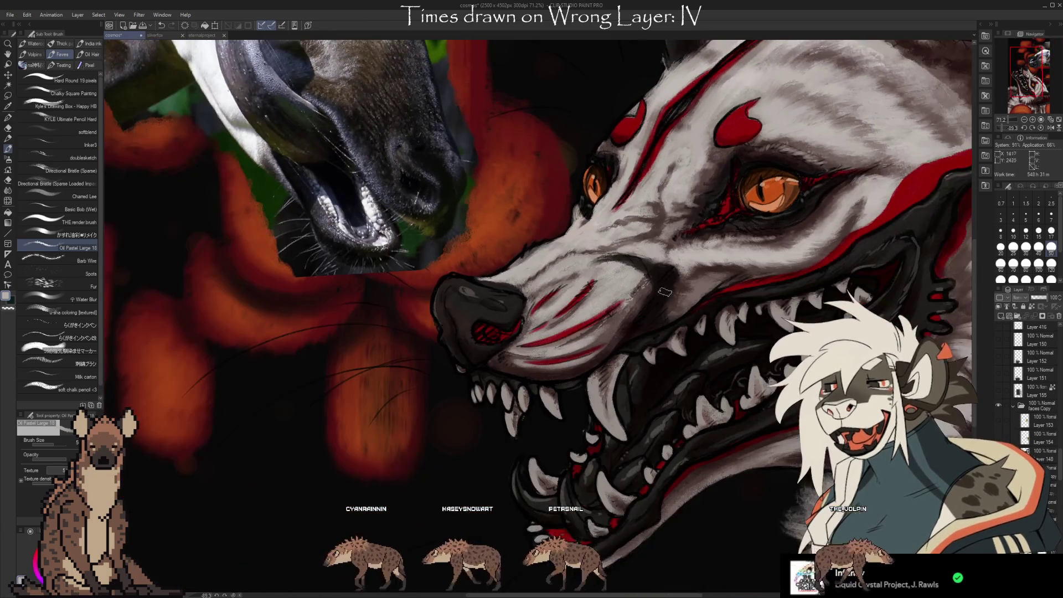
scroll(589, 366, down, 1)
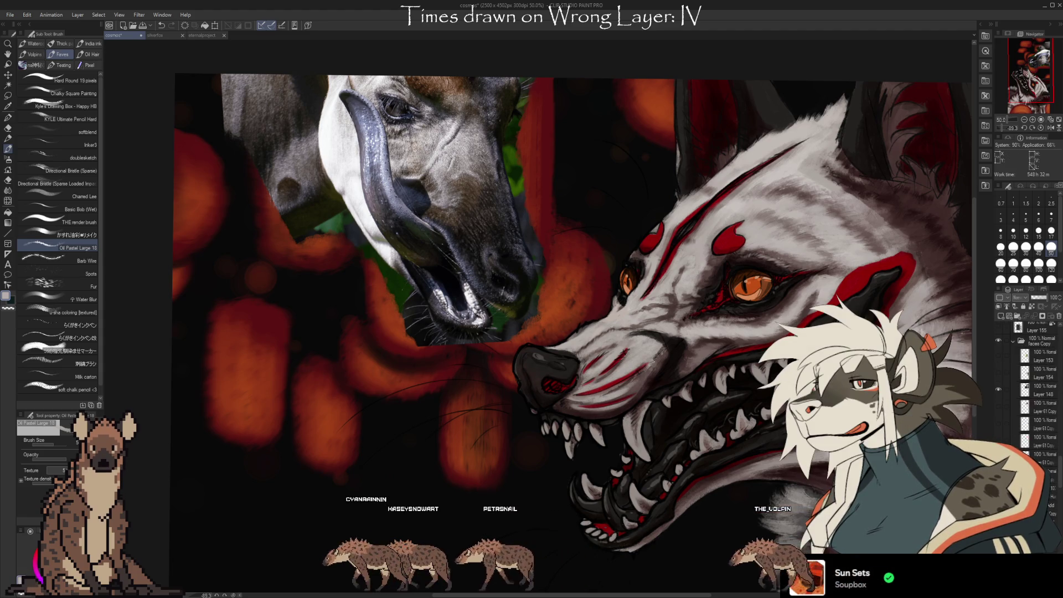
scroll(1036, 388, down, 5)
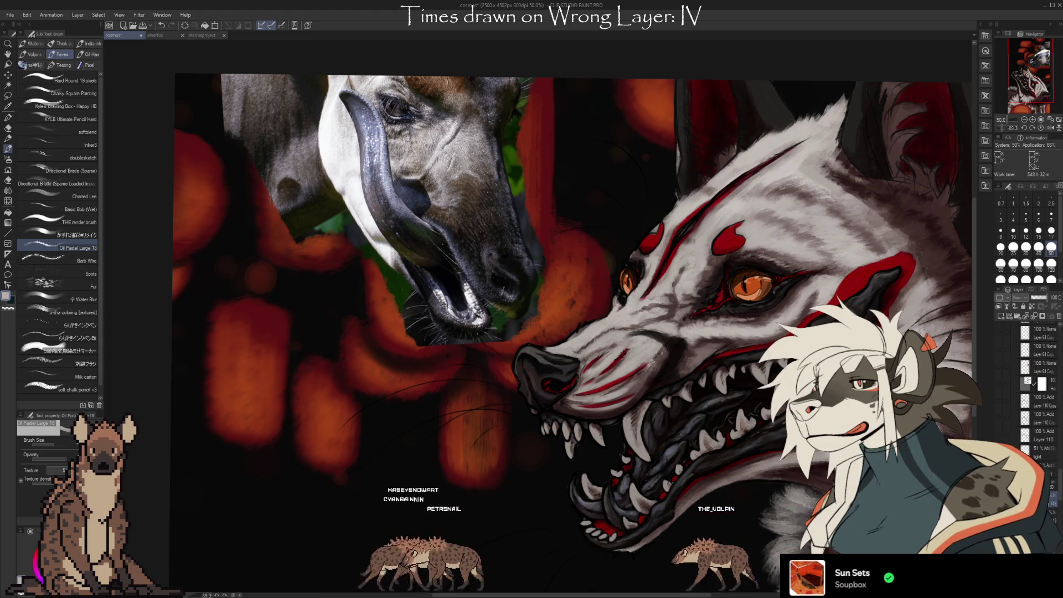
scroll(853, 493, up, 1)
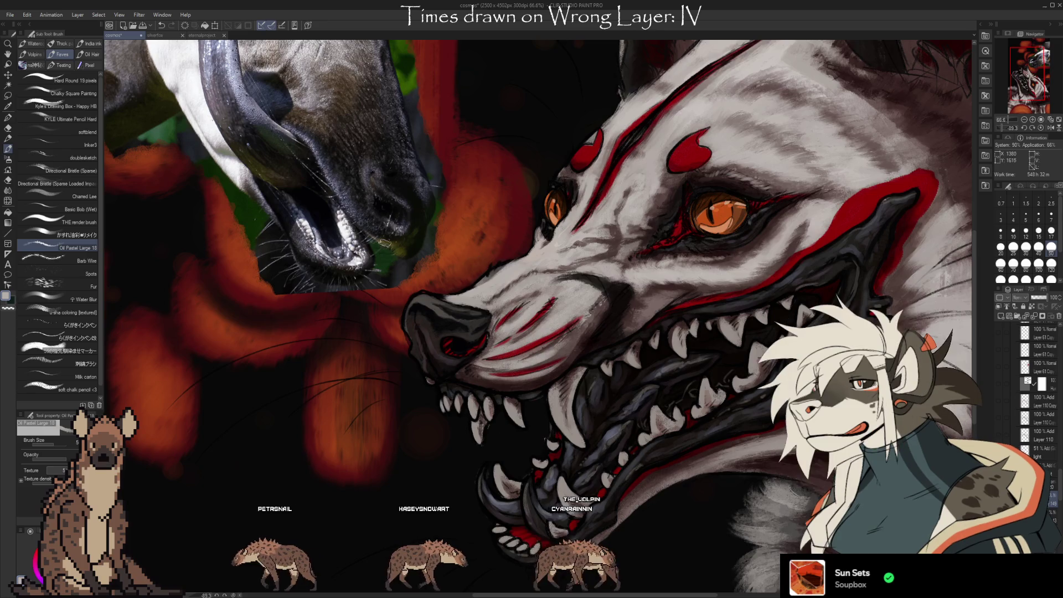
scroll(394, 256, down, 1)
scroll(394, 256, down, 1)
scroll(370, 191, up, 1)
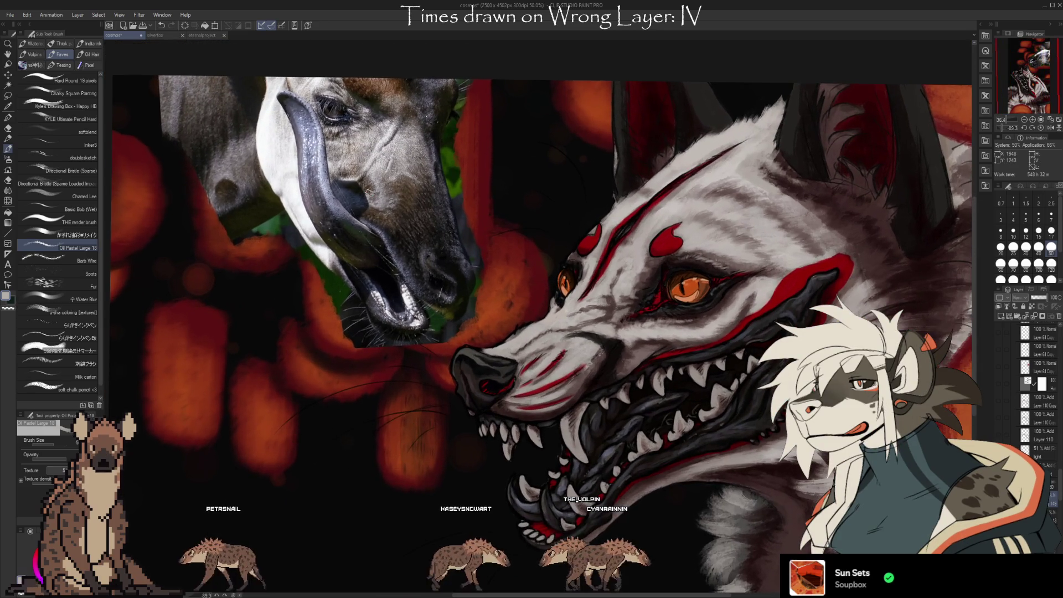